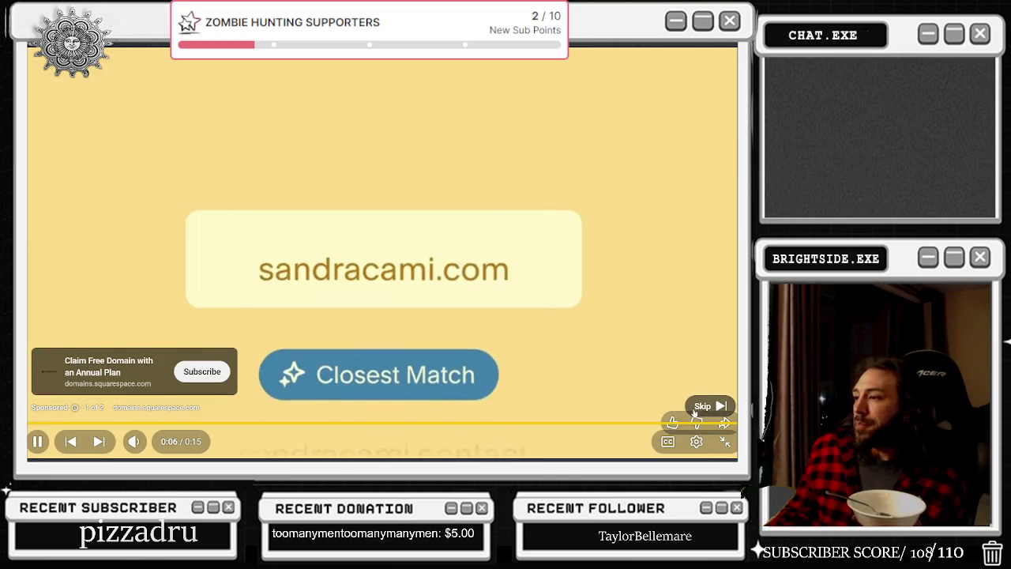
# - Skip the Squarespace ad so the Courage the Cowardly Dog episode resumes
pyautogui.click(698, 404)
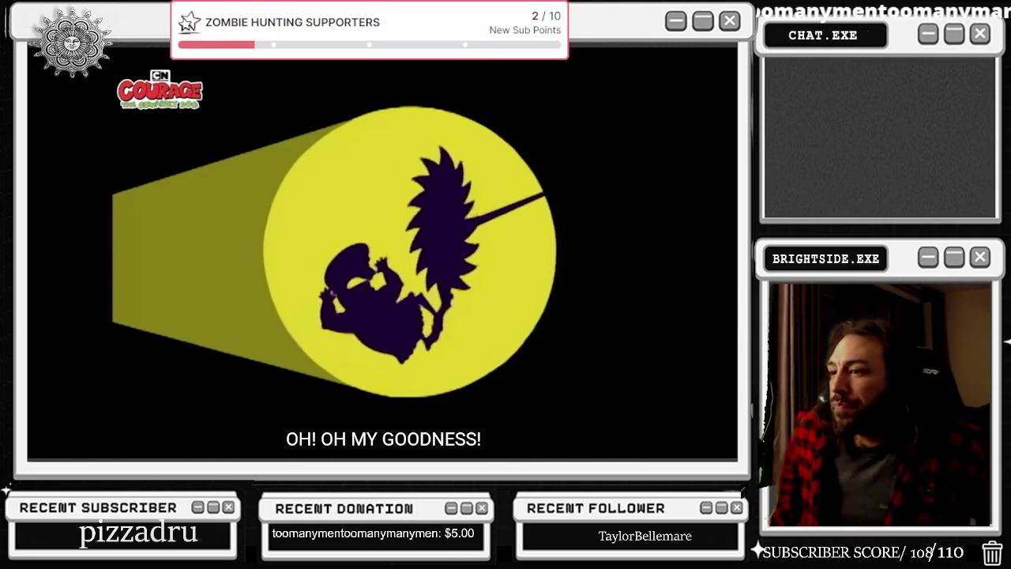
# - Let the Courage episode play to 11:18, then pause it and exit full screen
pyautogui.moveTo(133, 441)
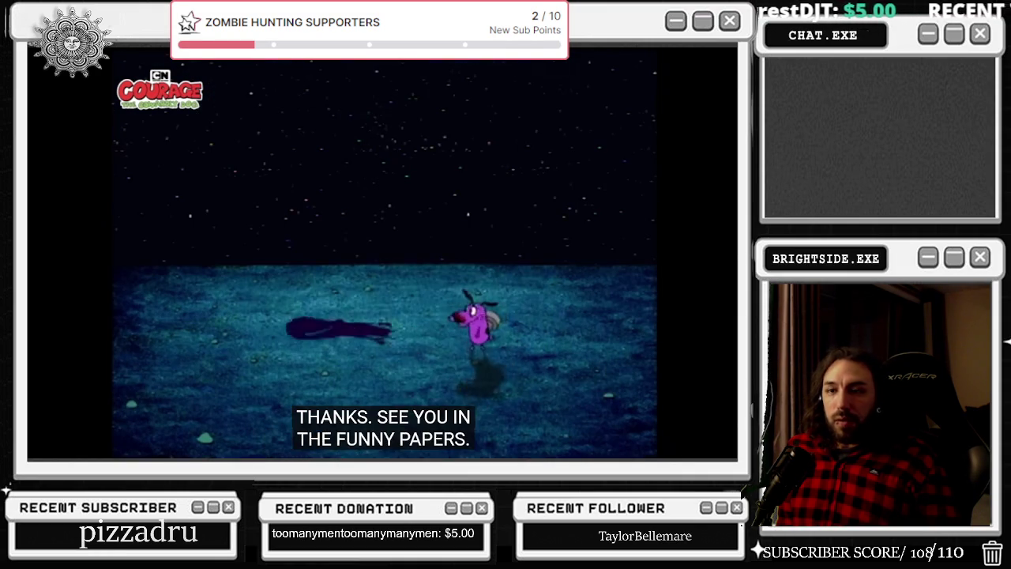
pyautogui.moveTo(415, 241)
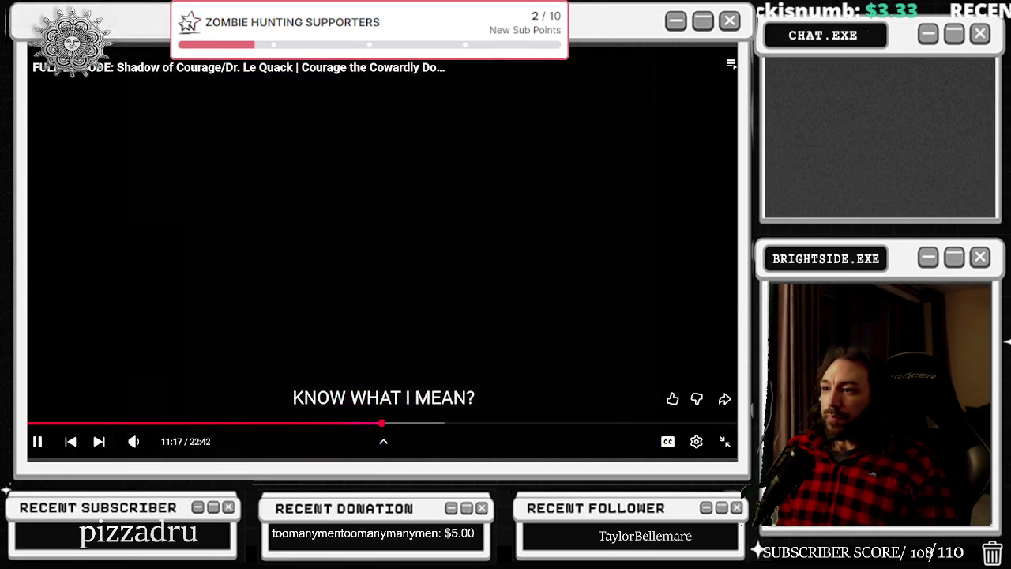
pyautogui.click(724, 441)
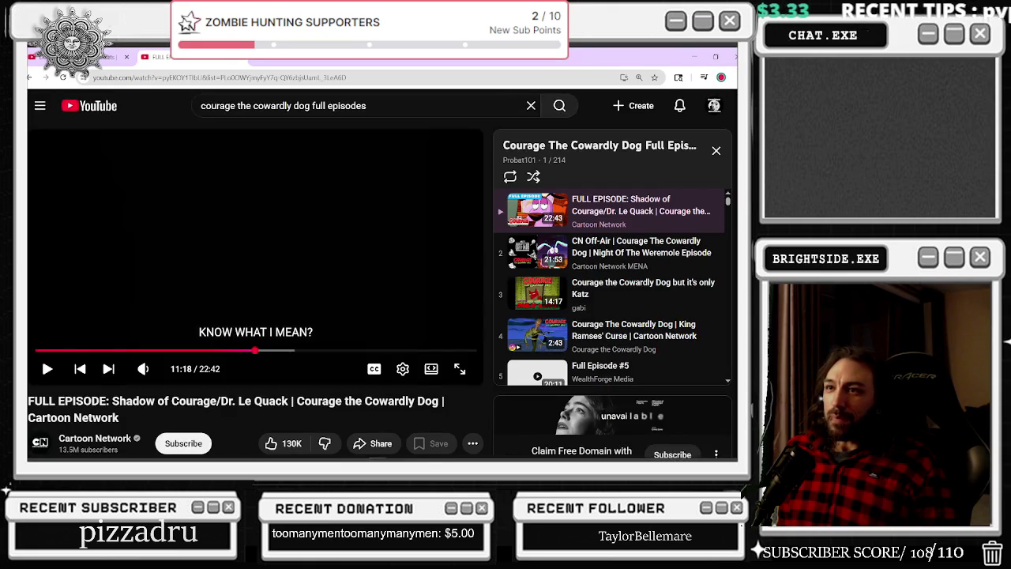
# - Close the Courage tab, view the DJ set's playback speed options, then switch to Unreal Engine
pyautogui.hotkey('ctrl', 'w')
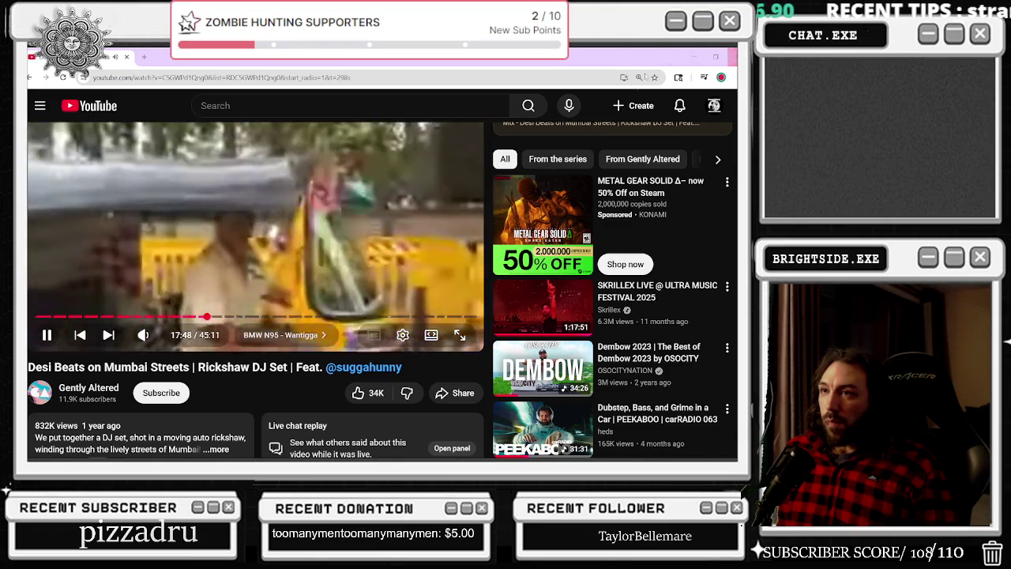
pyautogui.click(403, 335)
pyautogui.scroll(-2, 411, 300)
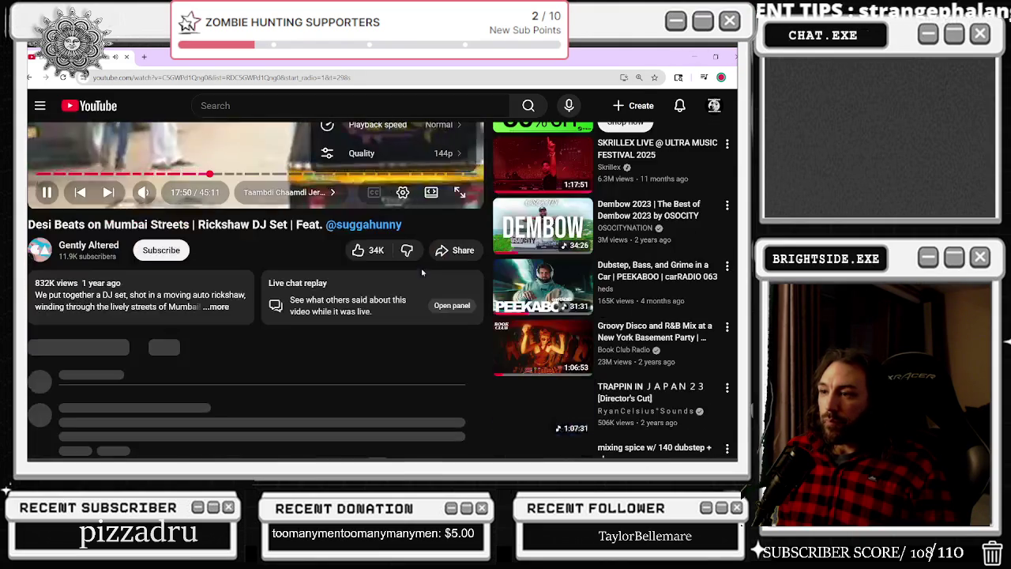
pyautogui.scroll(2, 409, 275)
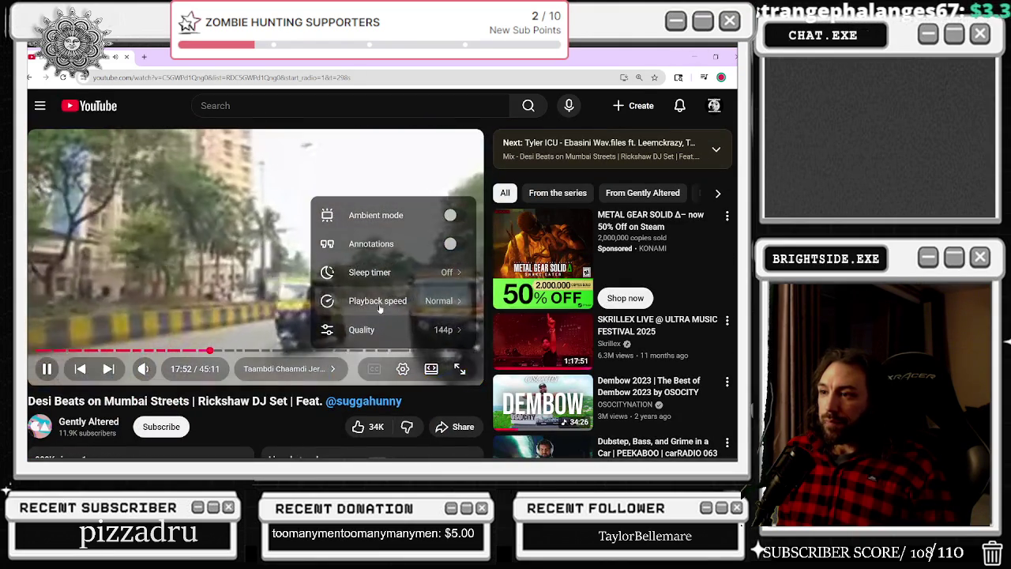
pyautogui.click(378, 300)
pyautogui.hotkey('alt', 'Tab')
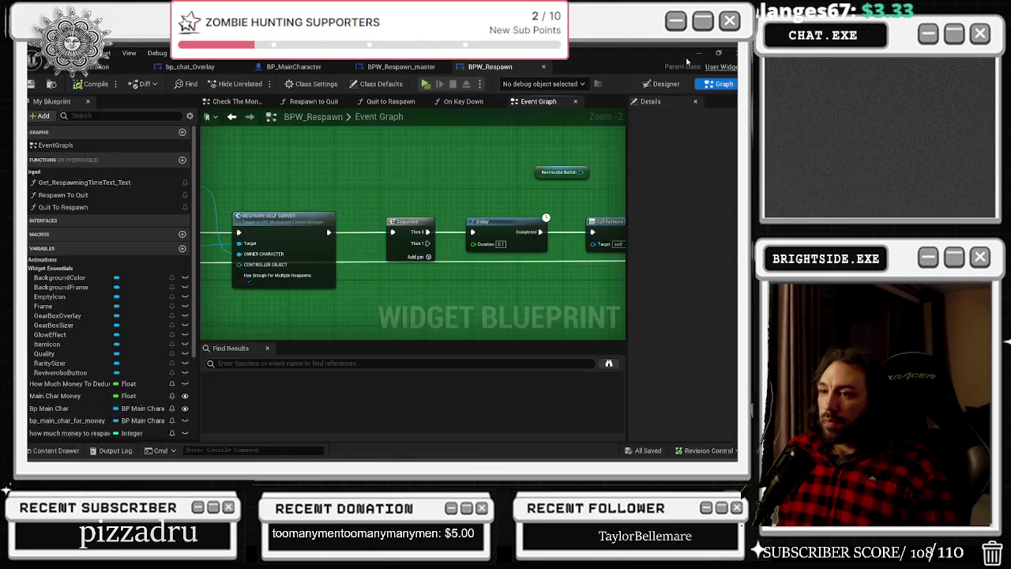
# - Inspect BPW_Respawn's Respawn Self Server, Play Sound 2D and Take Money nodes
pyautogui.moveTo(383, 188); pyautogui.dragTo(444, 182)
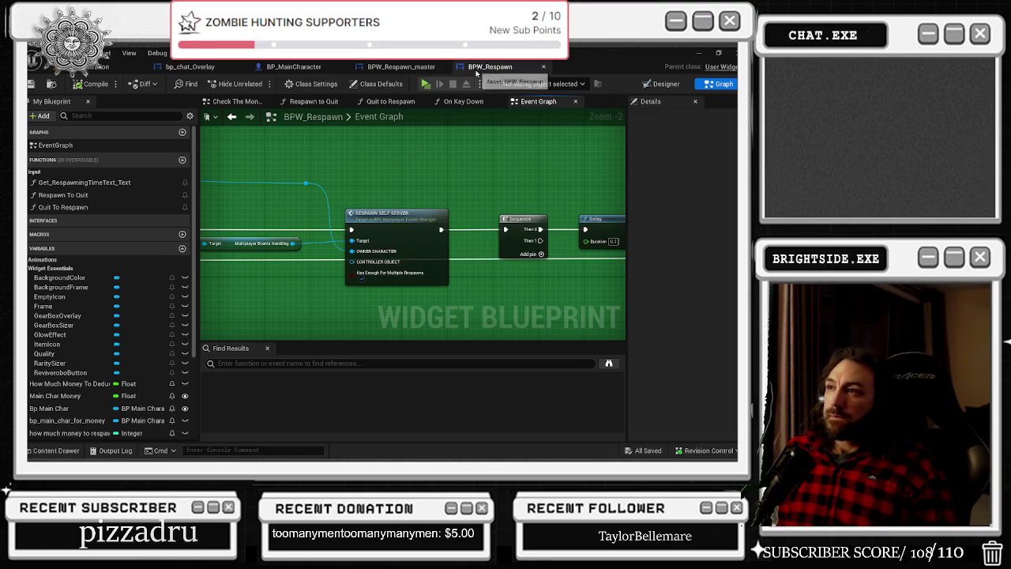
pyautogui.click(399, 66)
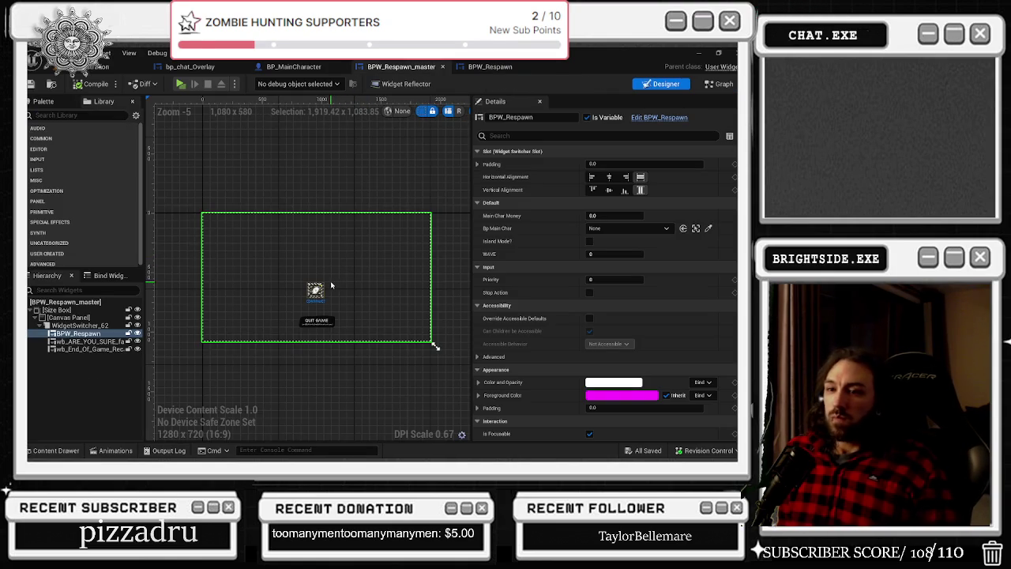
pyautogui.scroll(3, 331, 286)
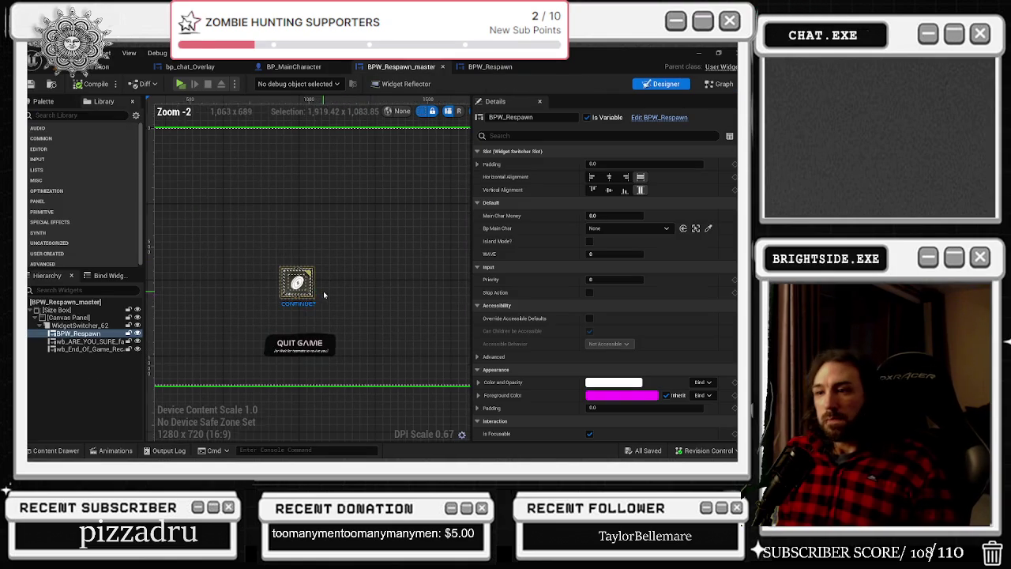
pyautogui.click(490, 66)
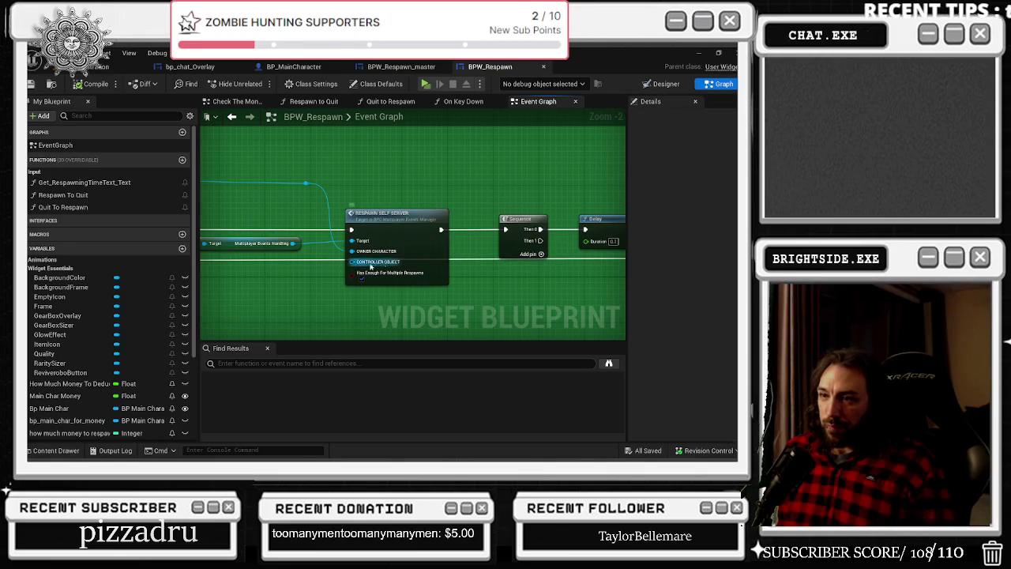
pyautogui.moveTo(383, 263); pyautogui.dragTo(463, 237)
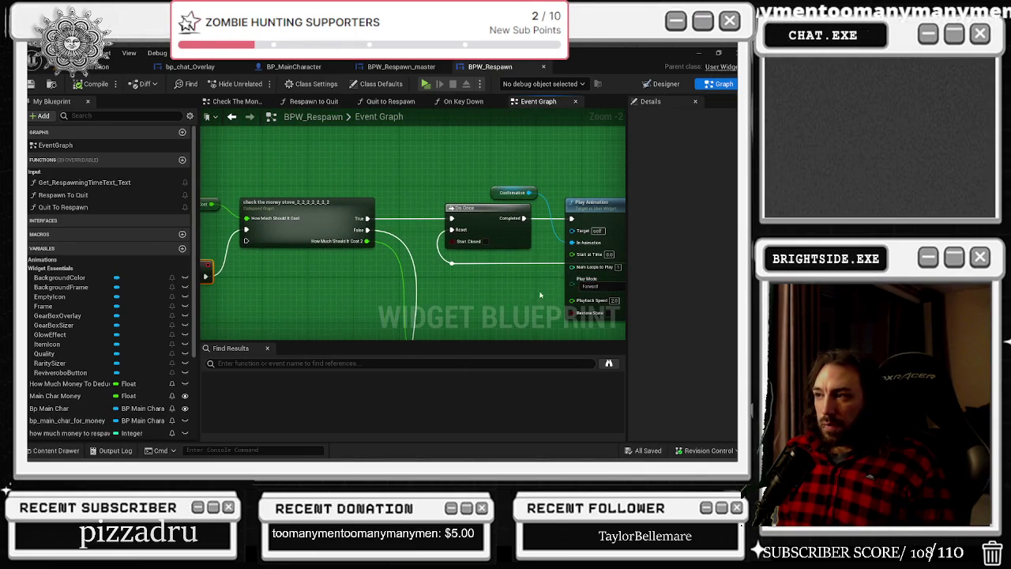
pyautogui.scroll(-1, 368, 279)
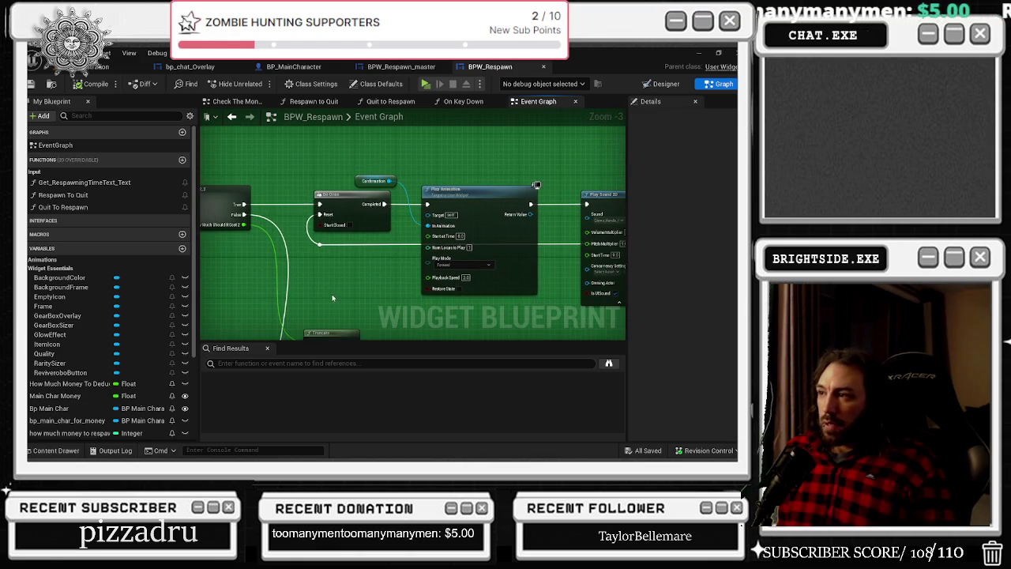
pyautogui.moveTo(333, 298); pyautogui.dragTo(215, 277)
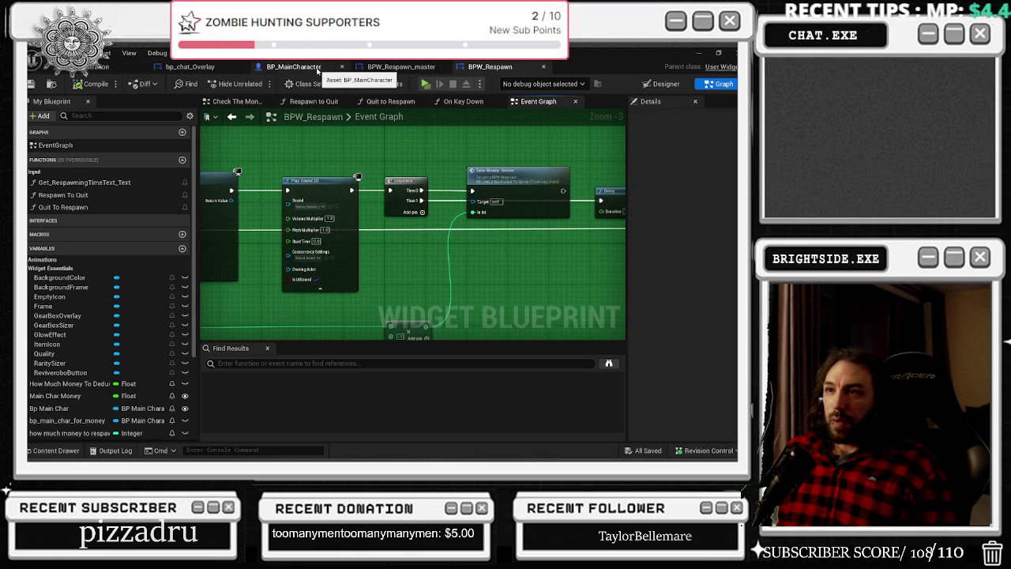
# - Review the Island Mode SET nodes in BPW_Respawn_master's event graph, then open BP_MainCharacter
pyautogui.click(399, 66)
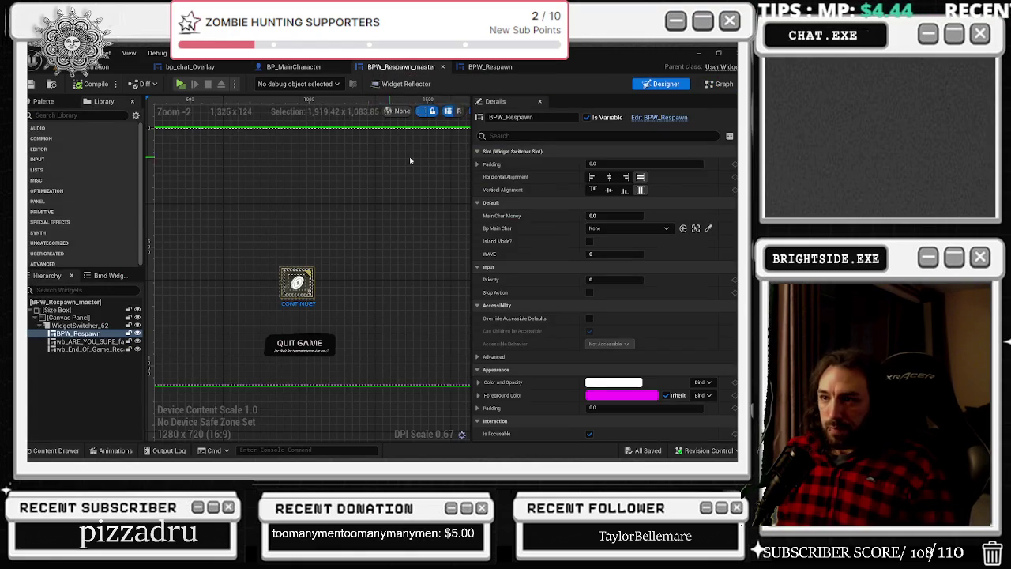
pyautogui.click(719, 83)
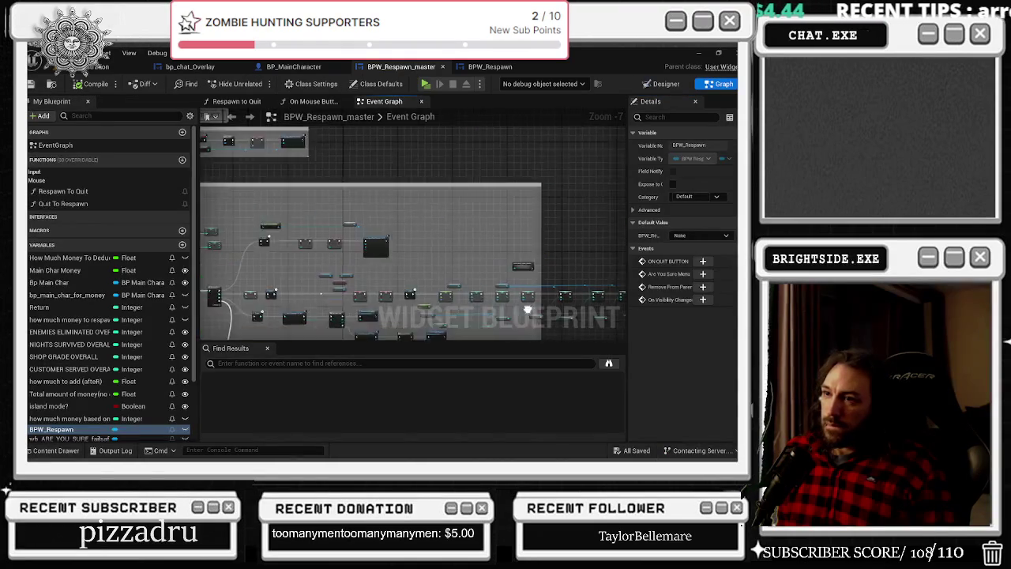
pyautogui.scroll(2, 409, 199)
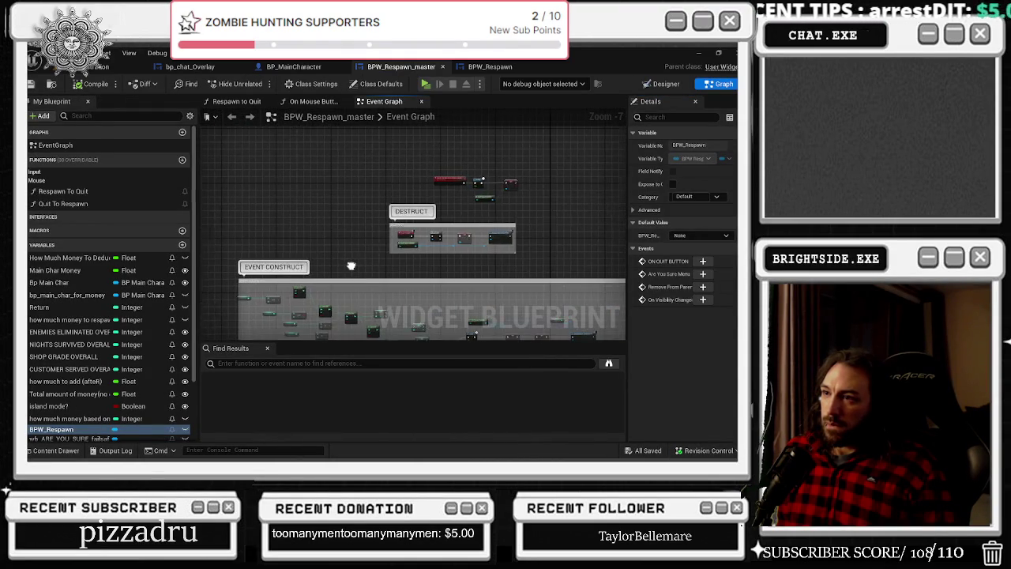
pyautogui.scroll(3, 411, 209)
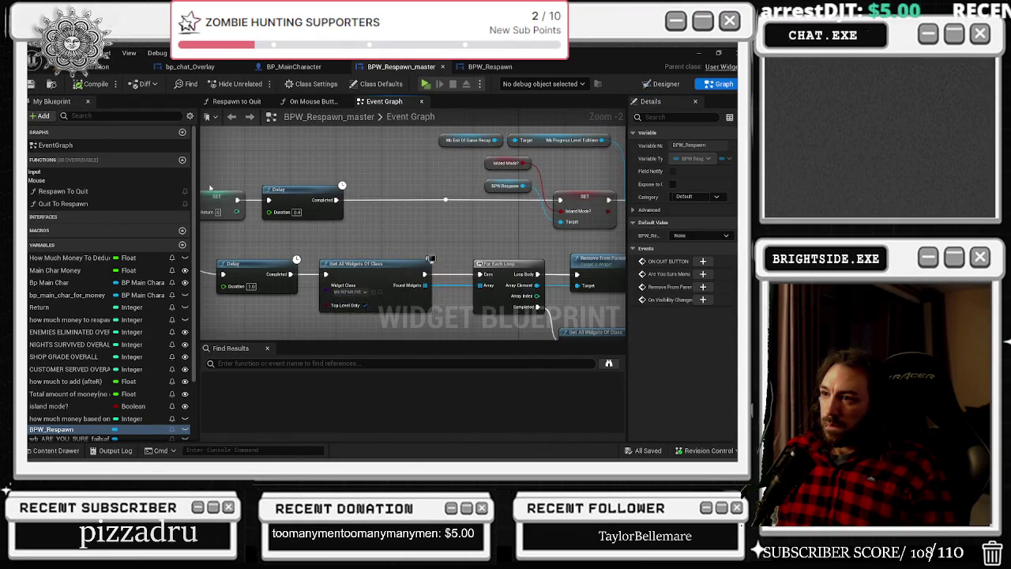
pyautogui.moveTo(374, 160); pyautogui.dragTo(290, 206)
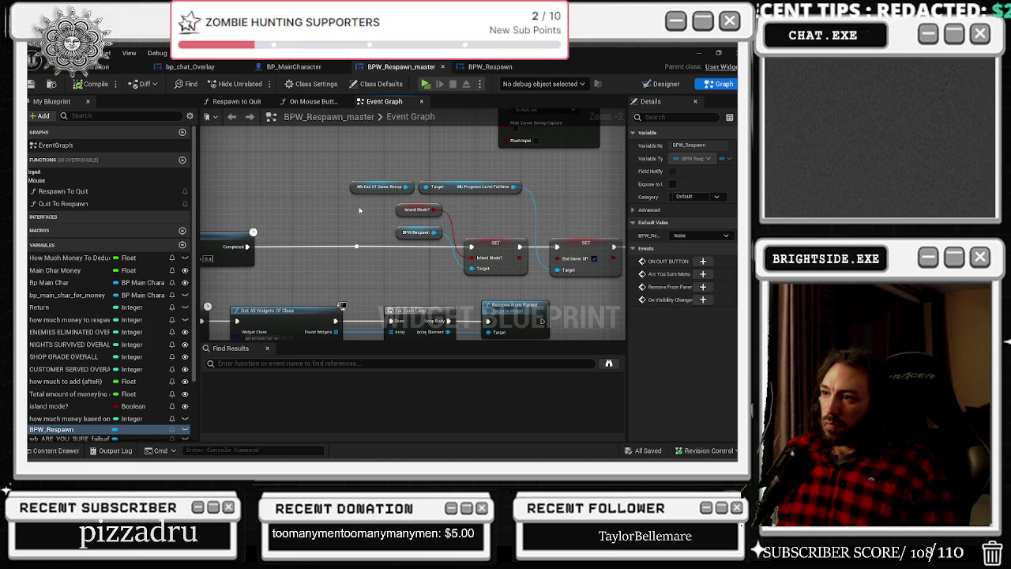
pyautogui.click(293, 66)
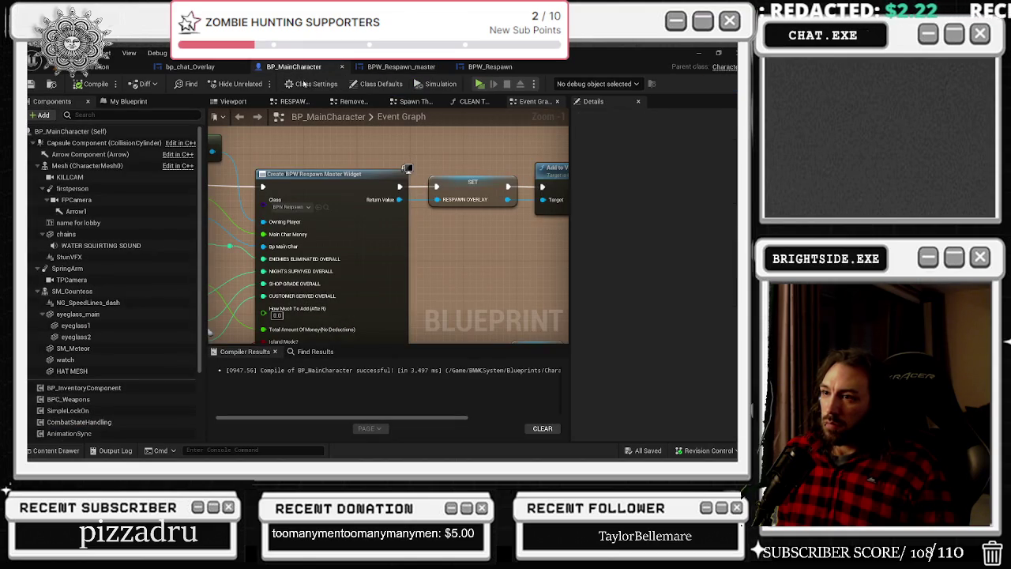
# - Survey BP_MainCharacter's SpawnActor, Possess, Add to Viewport and Create Respawn Master Widget nodes
pyautogui.moveTo(273, 281)
pyautogui.mouseDown()
pyautogui.moveTo(219, 277)
pyautogui.moveTo(211, 184)
pyautogui.mouseUp()
pyautogui.scroll(1, 210, 184)
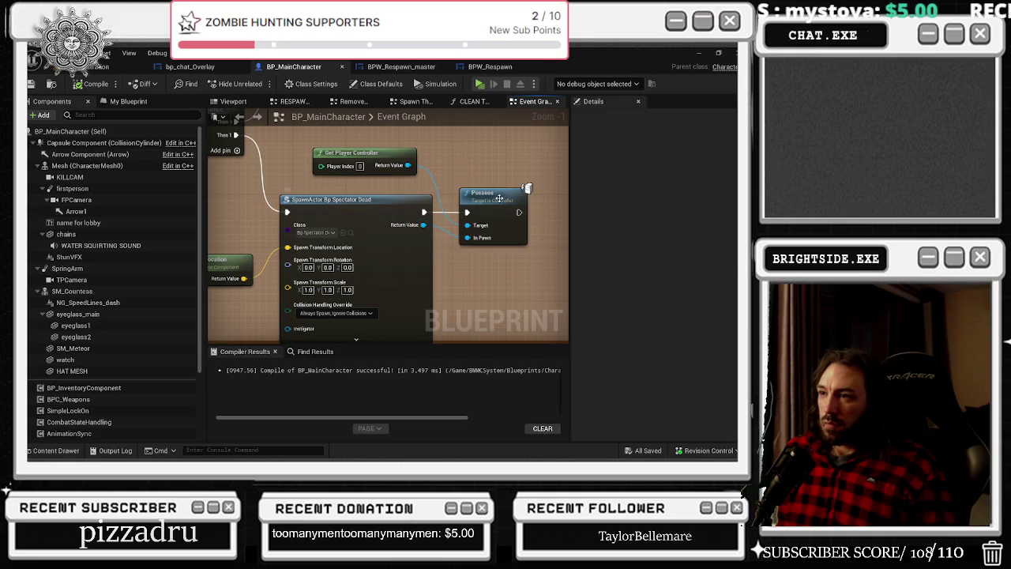
pyautogui.scroll(-1, 374, 192)
pyautogui.moveTo(374, 193); pyautogui.dragTo(450, 210)
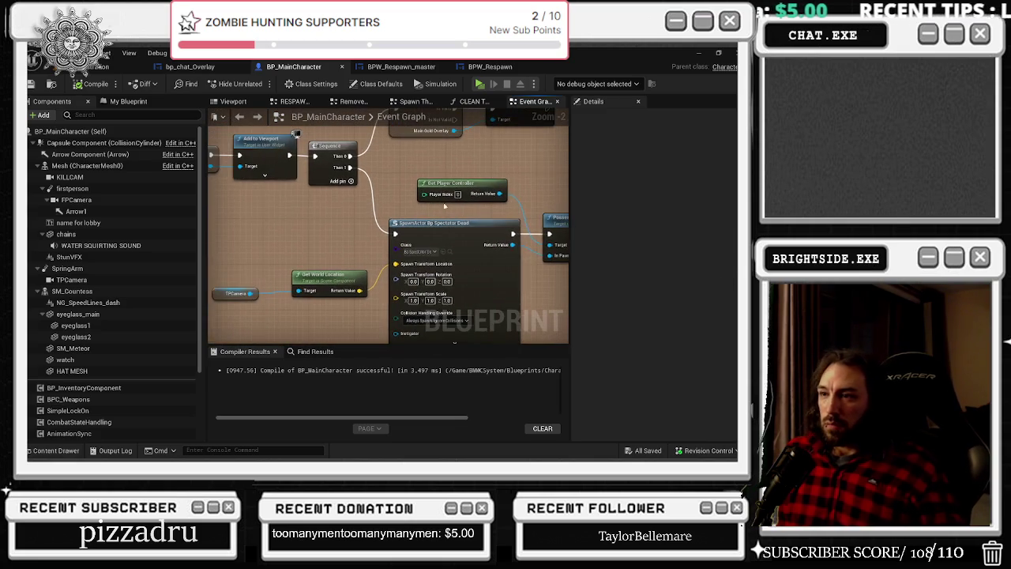
pyautogui.scroll(-1, 372, 204)
pyautogui.moveTo(373, 204)
pyautogui.mouseDown()
pyautogui.moveTo(187, 231)
pyautogui.moveTo(215, 229)
pyautogui.mouseUp()
pyautogui.scroll(-1, 316, 229)
pyautogui.moveTo(316, 229); pyautogui.dragTo(371, 224)
pyautogui.scroll(-1, 380, 224)
# - Move the lower comment group to the graph's left edge and tuck nodes into the orange comment
pyautogui.moveTo(327, 206)
pyautogui.mouseDown()
pyautogui.moveTo(564, 308)
pyautogui.moveTo(525, 322)
pyautogui.moveTo(412, 291)
pyautogui.mouseUp()
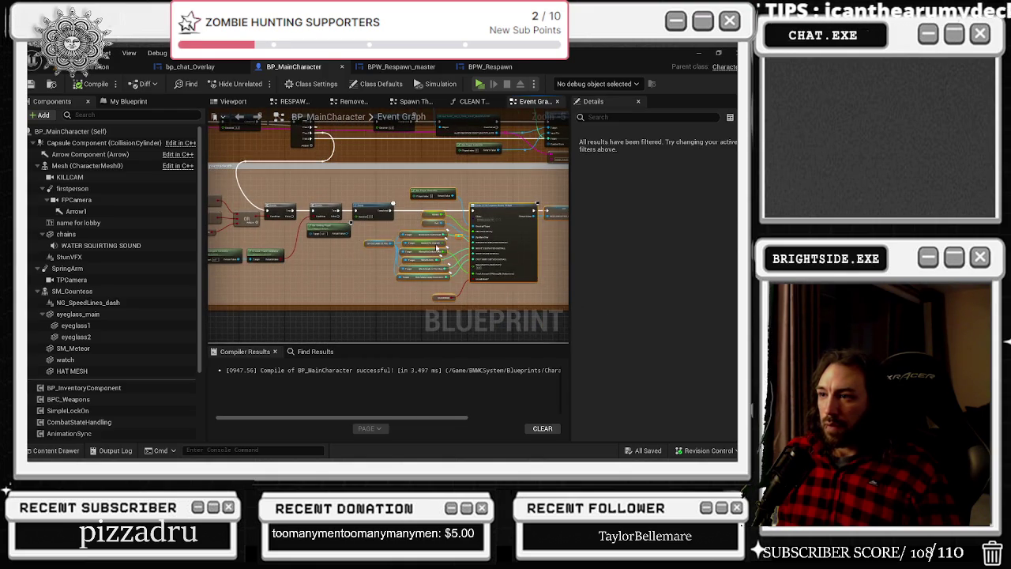
pyautogui.moveTo(387, 217); pyautogui.dragTo(207, 194)
pyautogui.scroll(-2, 379, 206)
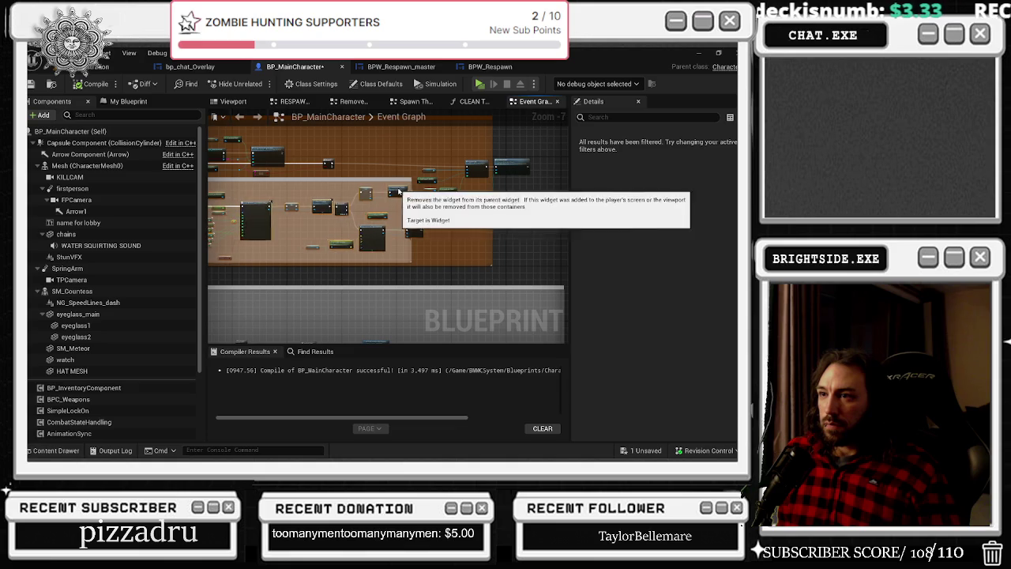
pyautogui.moveTo(397, 192); pyautogui.dragTo(355, 191)
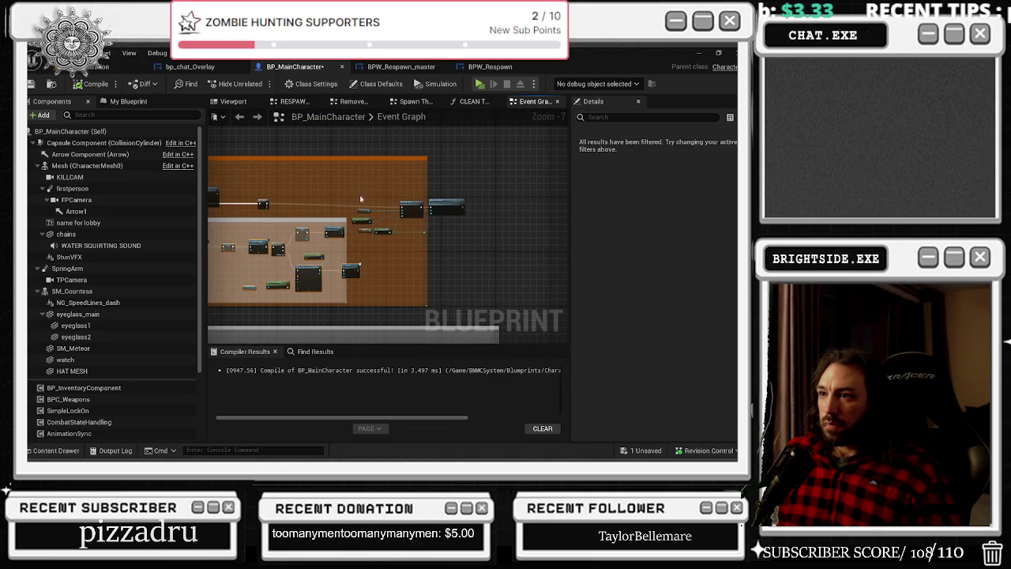
pyautogui.moveTo(452, 208)
pyautogui.mouseDown()
pyautogui.moveTo(371, 186)
pyautogui.moveTo(550, 203)
pyautogui.mouseUp()
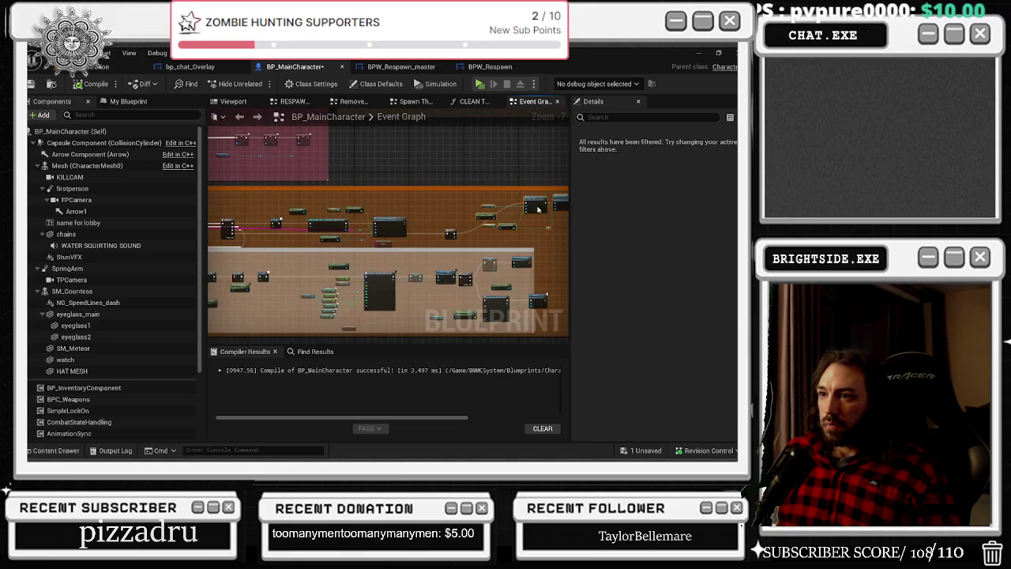
pyautogui.moveTo(454, 230); pyautogui.dragTo(455, 205)
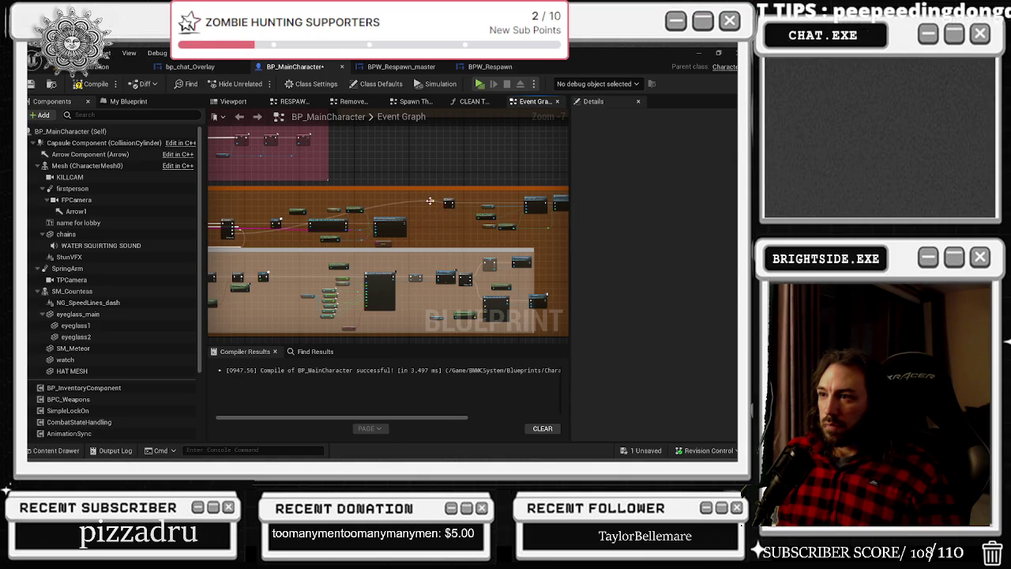
pyautogui.moveTo(438, 237)
pyautogui.mouseDown()
pyautogui.moveTo(422, 244)
pyautogui.moveTo(418, 218)
pyautogui.moveTo(513, 221)
pyautogui.moveTo(482, 227)
pyautogui.mouseUp()
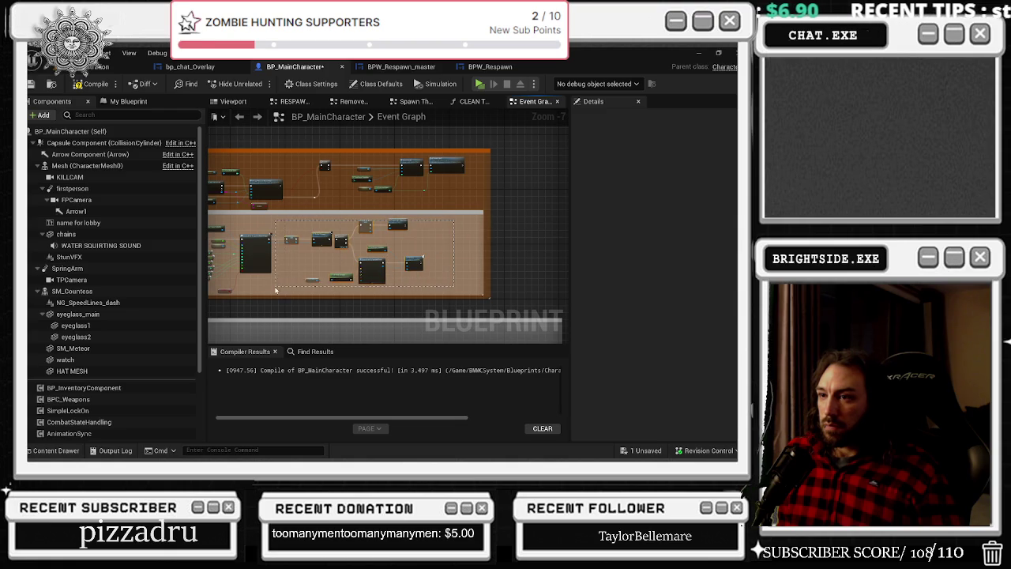
pyautogui.moveTo(285, 292); pyautogui.dragTo(285, 292)
pyautogui.moveTo(379, 266); pyautogui.dragTo(399, 269)
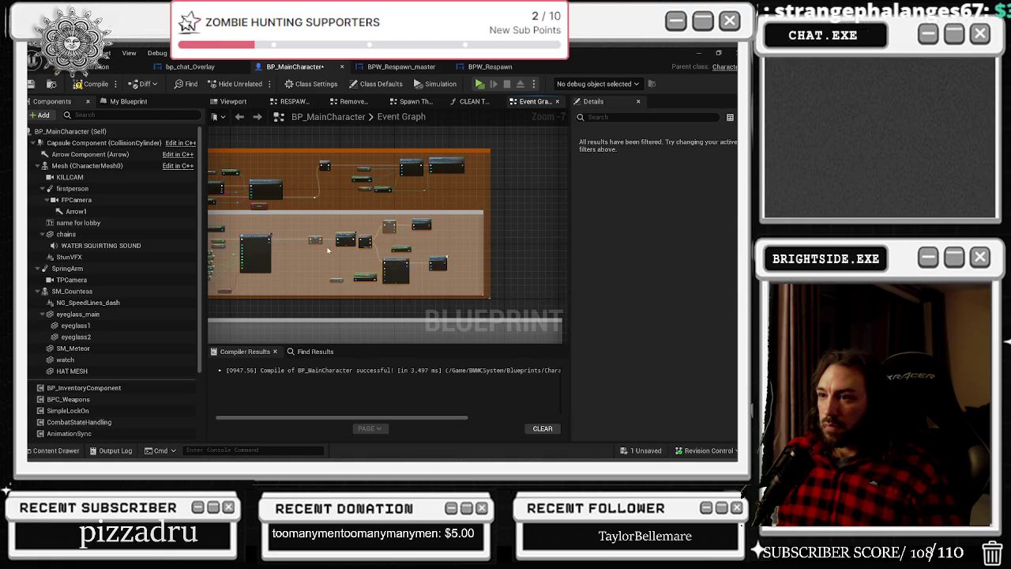
# - Shift the respawn overlay SET and Add to Viewport nodes left, closer together
pyautogui.scroll(4, 399, 267)
pyautogui.moveTo(282, 197); pyautogui.dragTo(419, 261)
pyautogui.moveTo(375, 224)
pyautogui.mouseDown()
pyautogui.moveTo(332, 227)
pyautogui.moveTo(403, 209)
pyautogui.moveTo(423, 215)
pyautogui.moveTo(406, 225)
pyautogui.mouseUp()
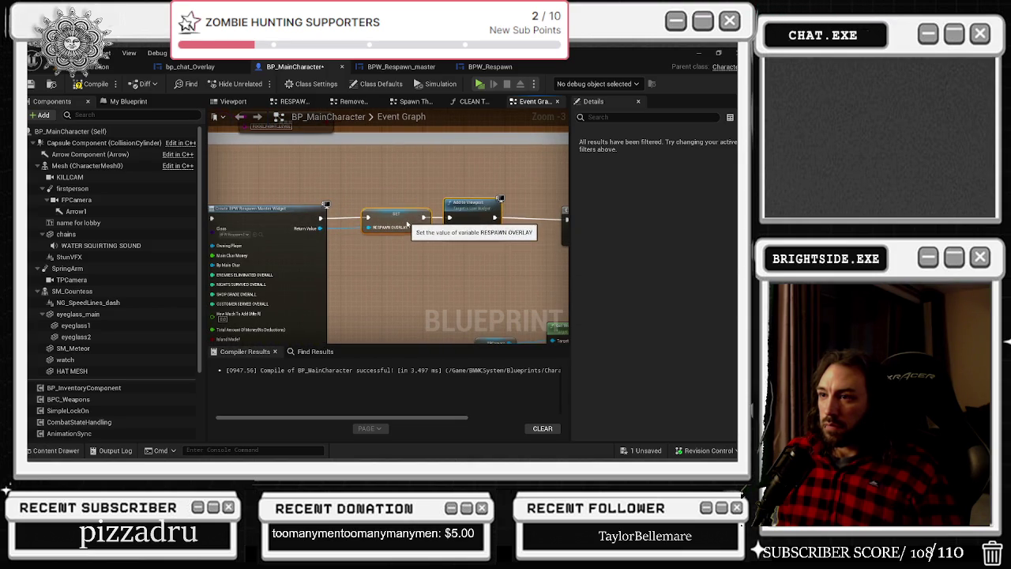
pyautogui.scroll(-2, 354, 169)
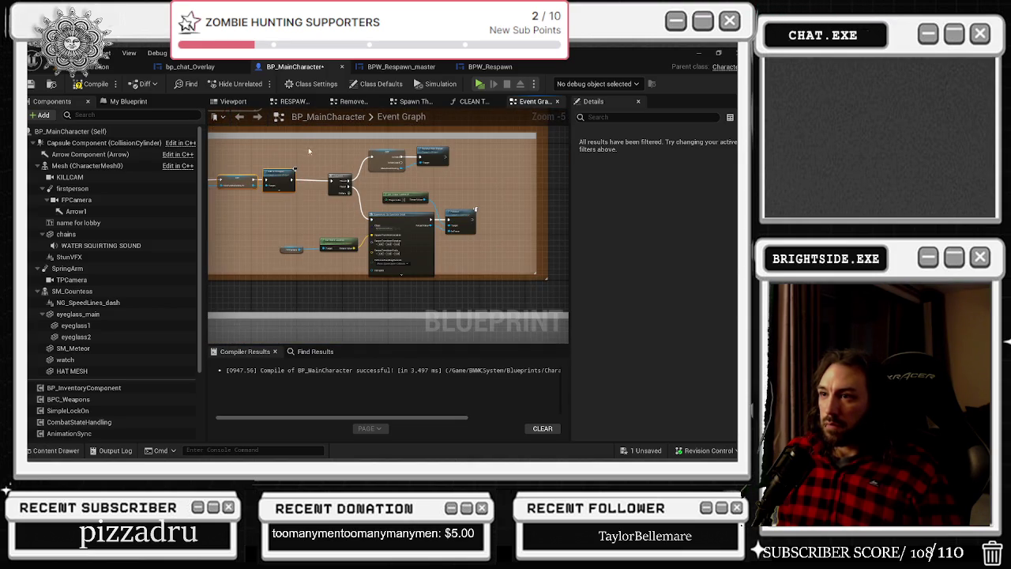
pyautogui.moveTo(299, 149); pyautogui.dragTo(441, 257)
# - Nudge the Spawn Actor Bp Spectator Dead nodes, then pan to the Create BPW Respawn Master Widget node
pyautogui.moveTo(412, 220)
pyautogui.mouseDown()
pyautogui.moveTo(427, 219)
pyautogui.moveTo(383, 216)
pyautogui.mouseUp()
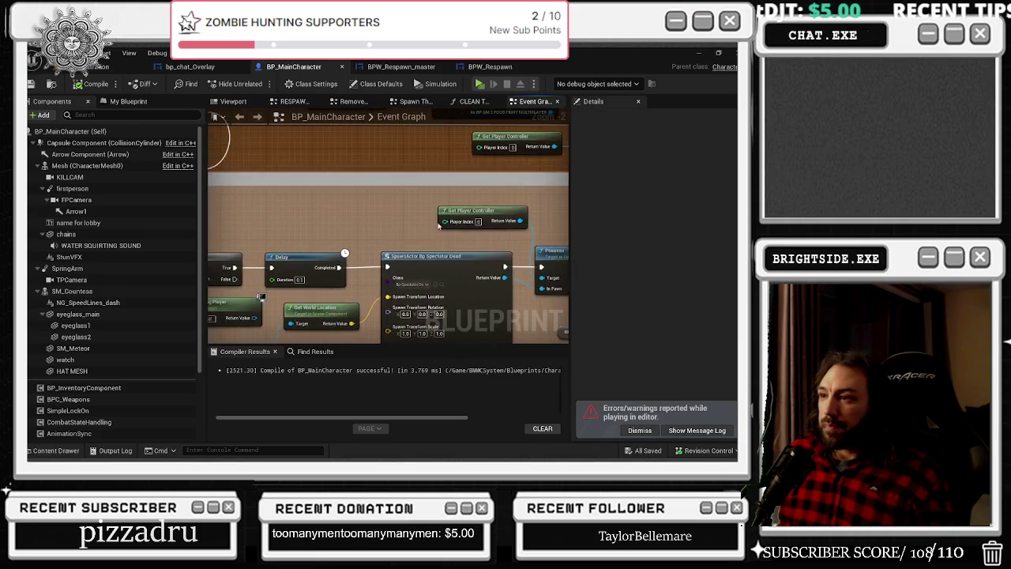
pyautogui.moveTo(380, 194)
pyautogui.mouseDown()
pyautogui.moveTo(259, 197)
pyautogui.moveTo(445, 197)
pyautogui.mouseUp()
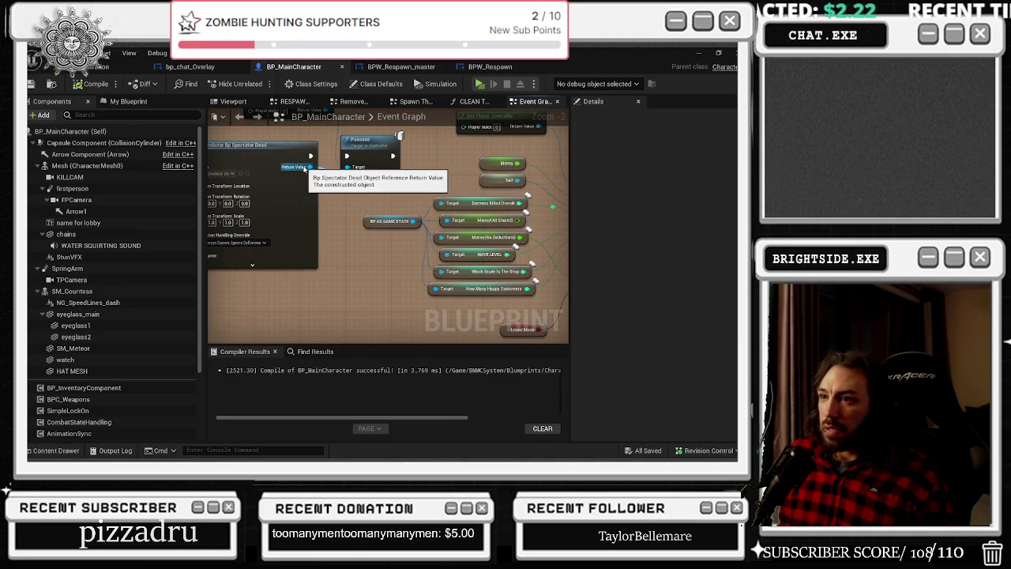
pyautogui.moveTo(305, 169); pyautogui.dragTo(231, 204)
pyautogui.click(398, 66)
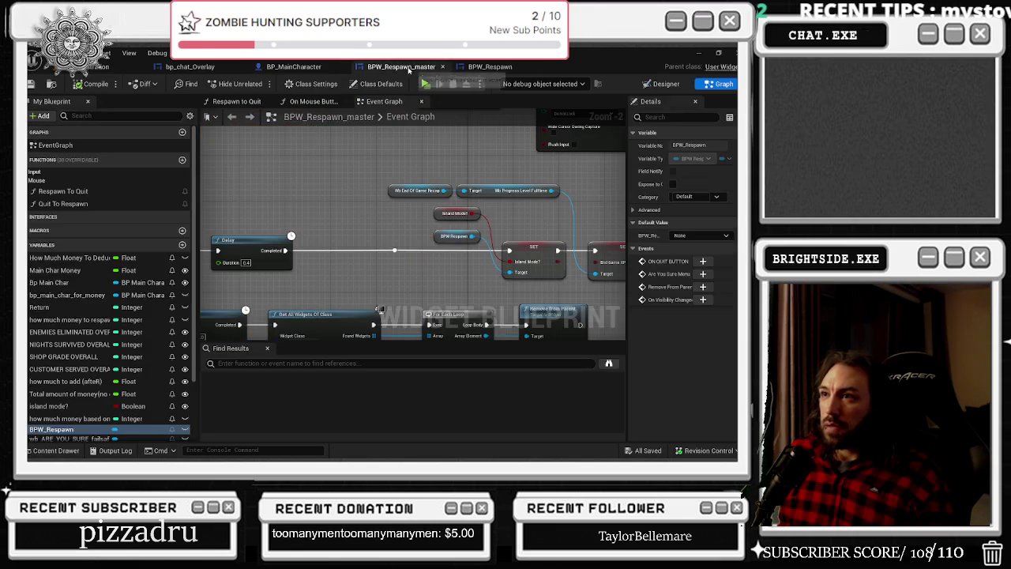
# - Add a variable named 'spectator pawn' typed as a Bp Spectator Dead object reference
pyautogui.click(182, 246)
pyautogui.write('ectator pawn')
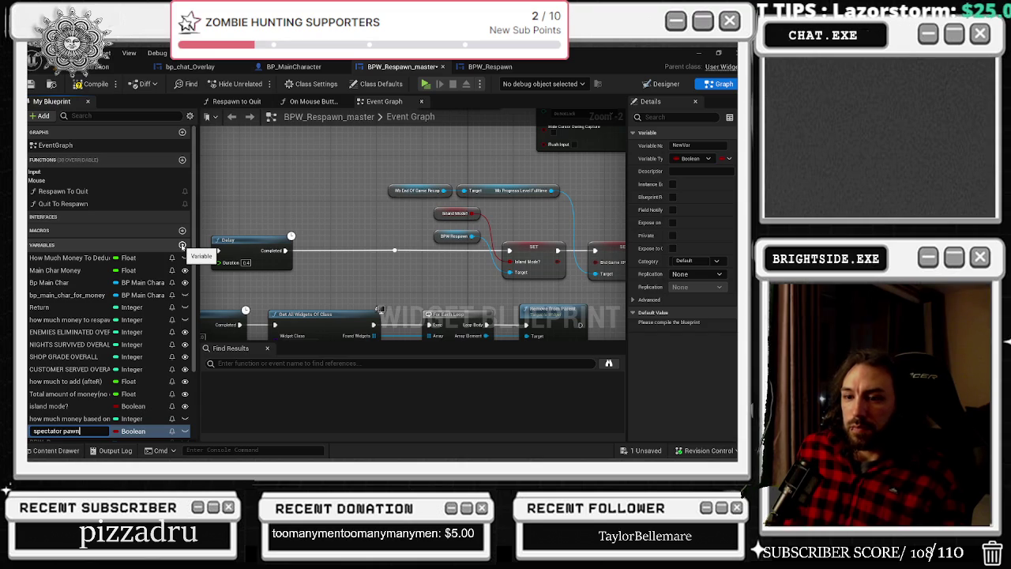
pyautogui.press('Return')
pyautogui.click(140, 431)
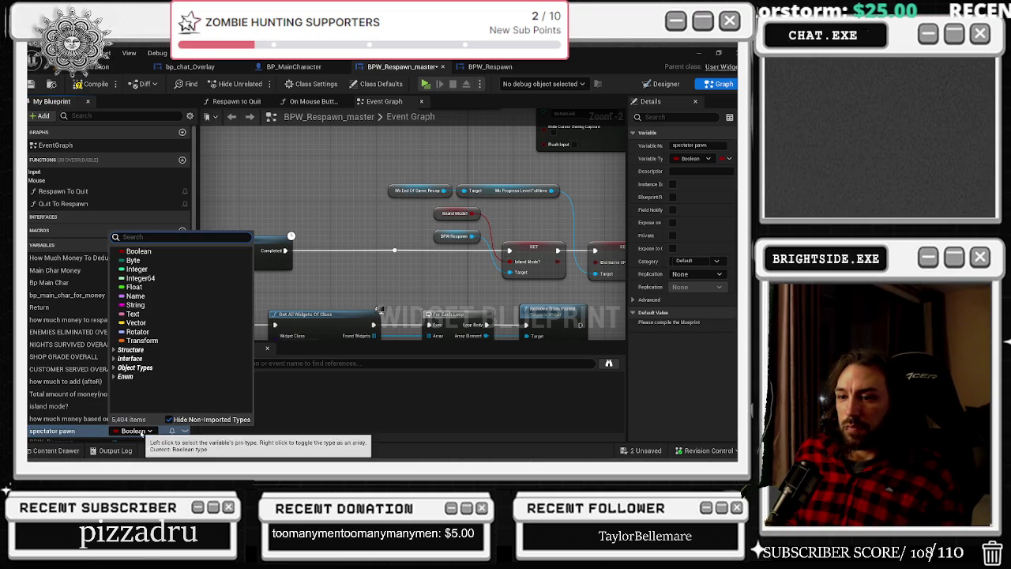
pyautogui.write('spec')
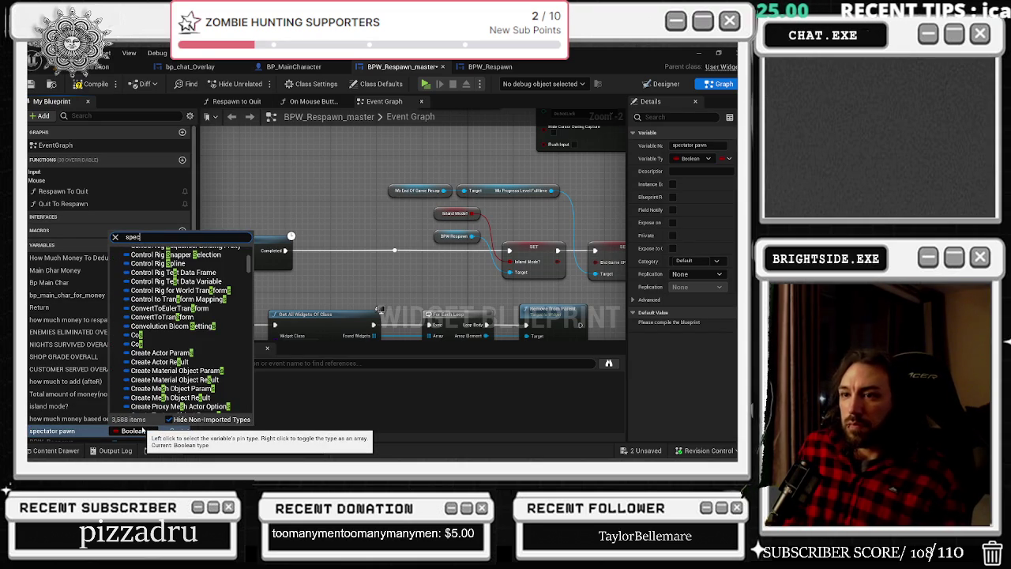
pyautogui.write('r')
pyautogui.moveTo(188, 261)
pyautogui.click(300, 262)
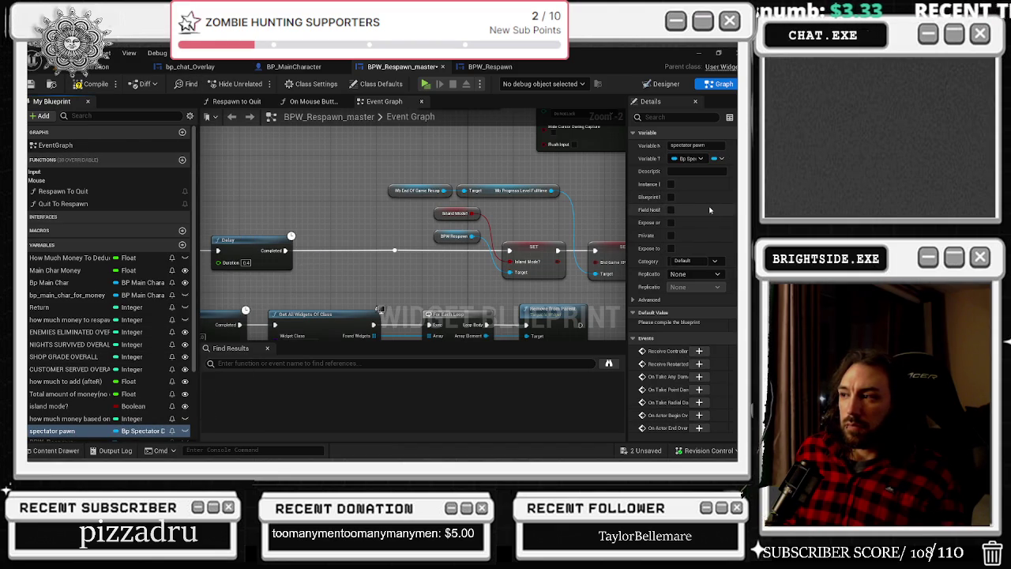
# - Make spectator pawn Instance Editable and Expose on Spawn, then compile and save
pyautogui.click(670, 185)
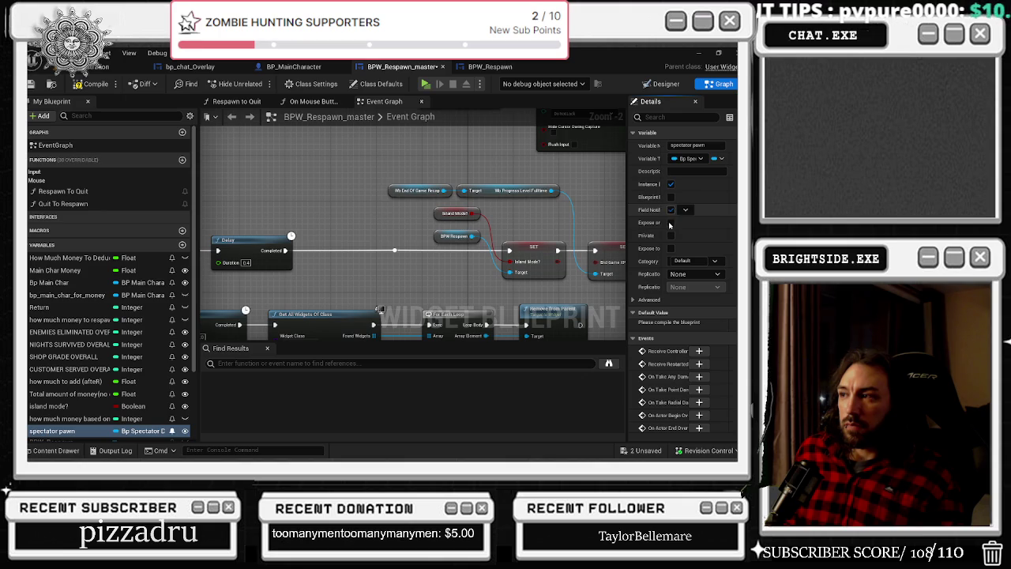
pyautogui.moveTo(630, 222)
pyautogui.mouseDown()
pyautogui.moveTo(537, 221)
pyautogui.moveTo(629, 222)
pyautogui.mouseUp()
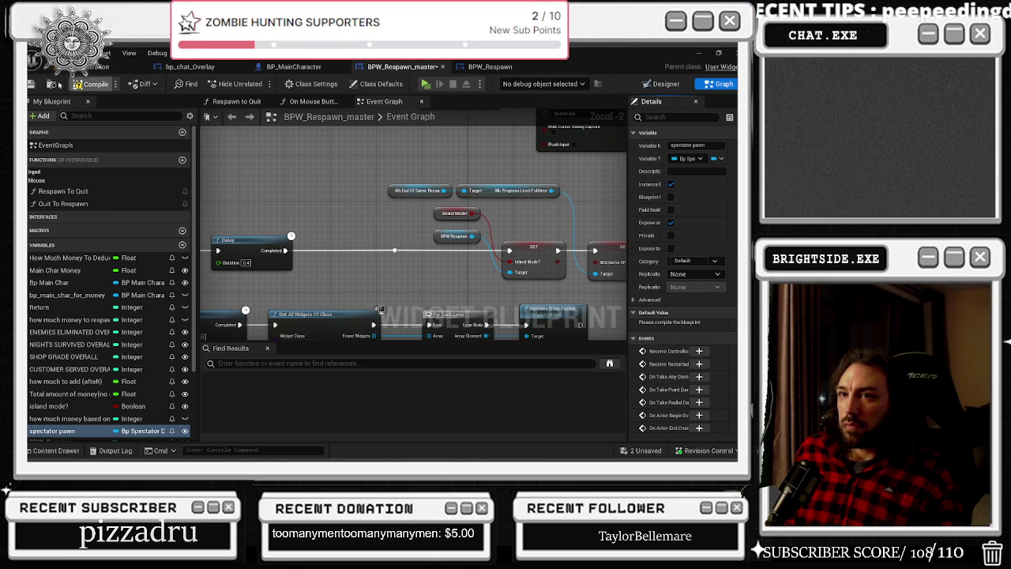
pyautogui.click(32, 84)
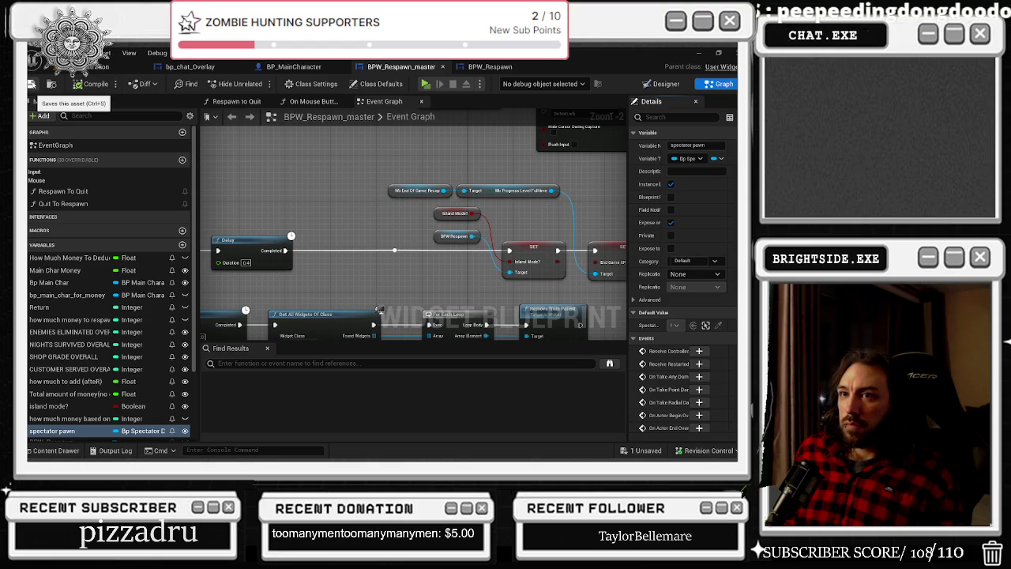
pyautogui.click(319, 107)
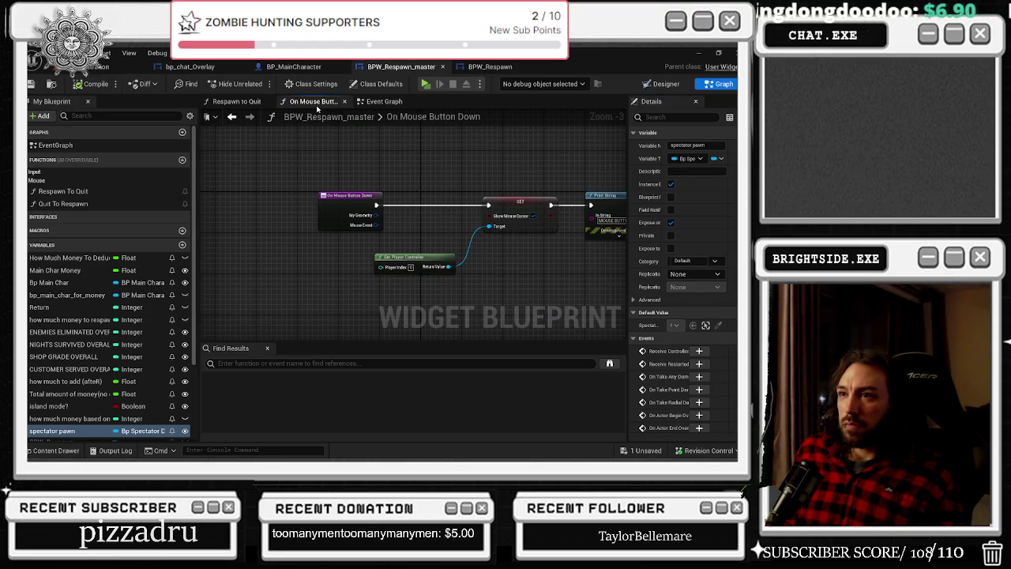
# - Return to BPW_Respawn_master's event graph and shift the SET and Delay nodes slightly left
pyautogui.click(237, 102)
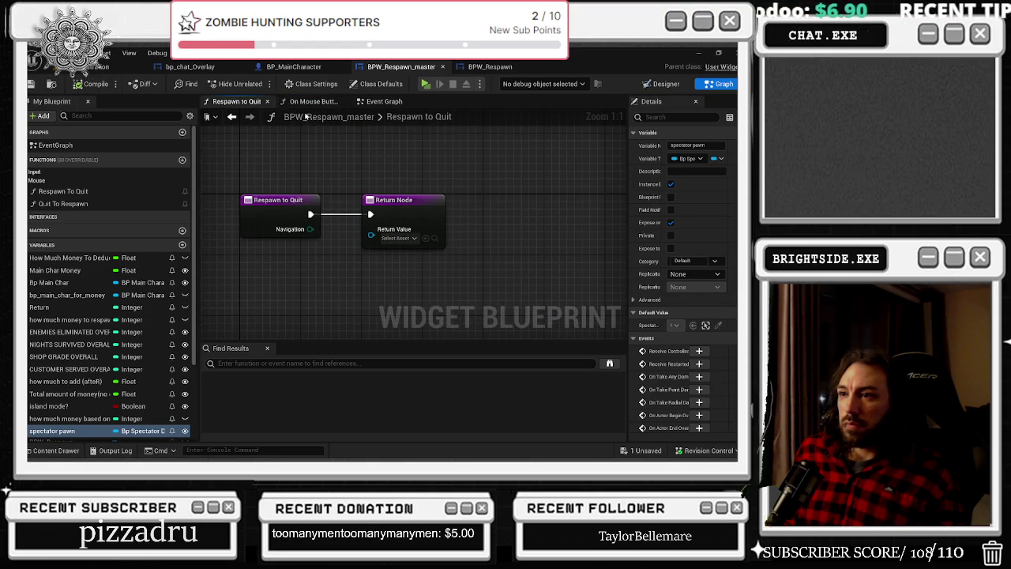
pyautogui.click(267, 102)
pyautogui.click(311, 103)
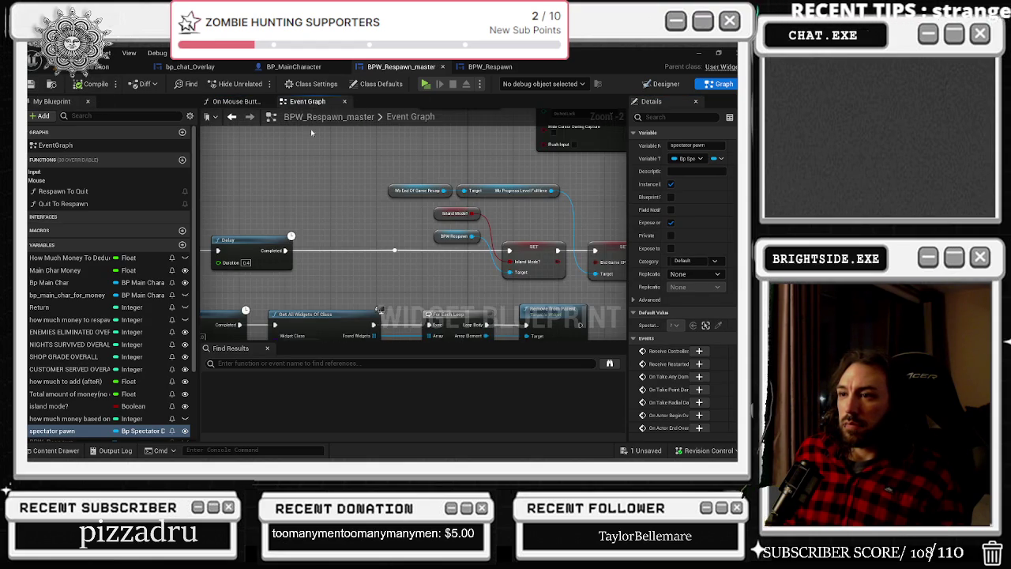
pyautogui.moveTo(381, 270); pyautogui.dragTo(491, 263)
pyautogui.click(365, 245)
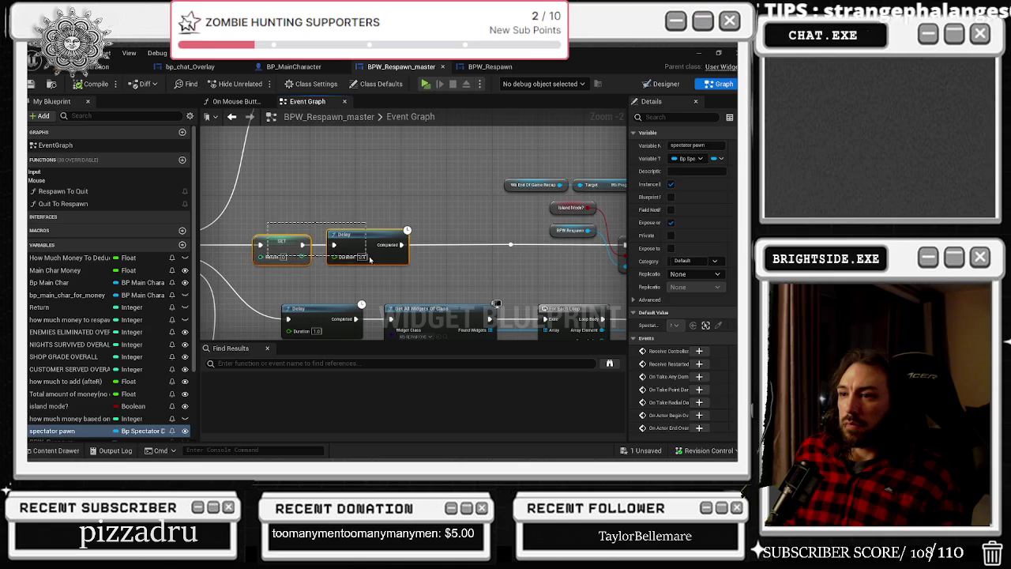
pyautogui.moveTo(364, 246)
pyautogui.mouseDown()
pyautogui.moveTo(349, 246)
pyautogui.moveTo(334, 220)
pyautogui.moveTo(278, 215)
pyautogui.moveTo(197, 261)
pyautogui.moveTo(300, 201)
pyautogui.moveTo(368, 236)
pyautogui.mouseUp()
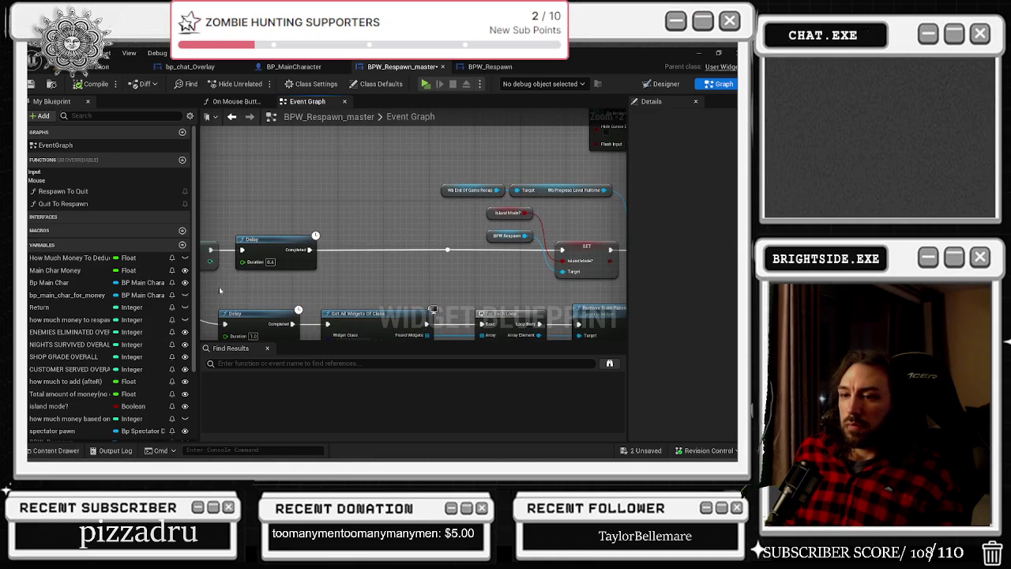
pyautogui.scroll(-2, 79, 418)
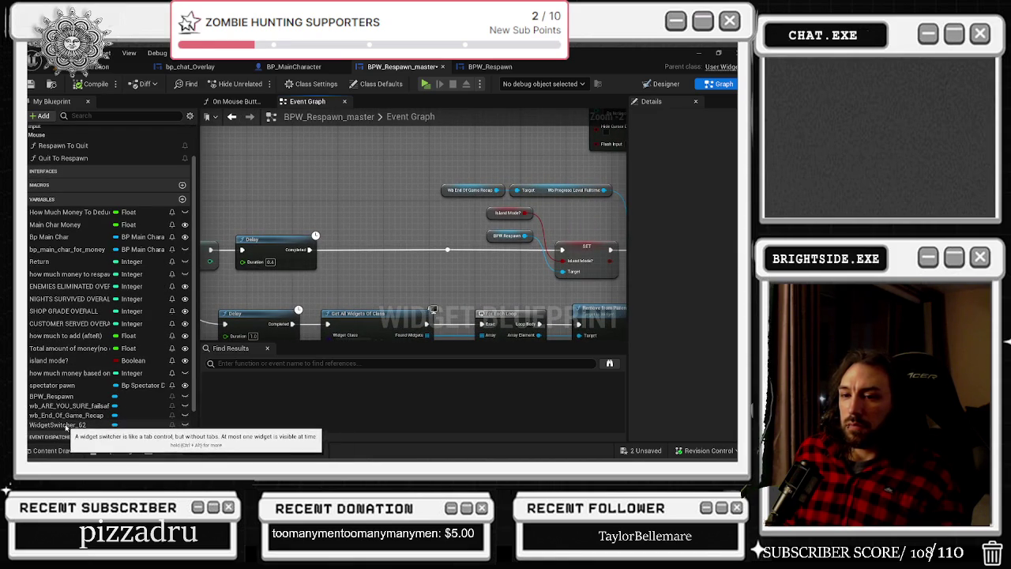
# - Place Spectator Pawn and BPW Respawn getter nodes beside the Delay's Completed output
pyautogui.moveTo(52, 385)
pyautogui.mouseDown()
pyautogui.moveTo(339, 251)
pyautogui.moveTo(312, 219)
pyautogui.mouseUp()
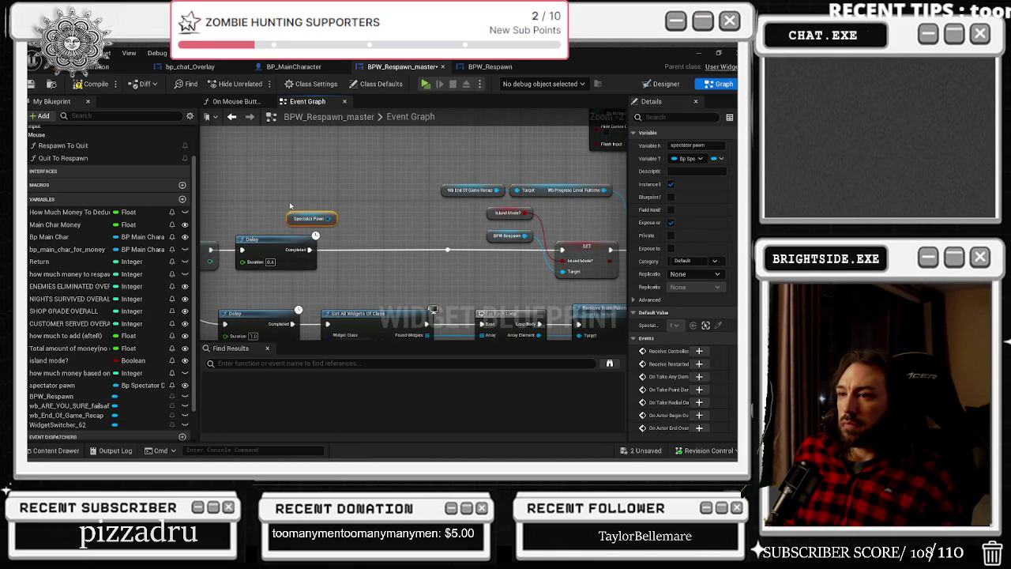
pyautogui.moveTo(51, 395)
pyautogui.mouseDown()
pyautogui.moveTo(312, 207)
pyautogui.moveTo(300, 199)
pyautogui.mouseUp()
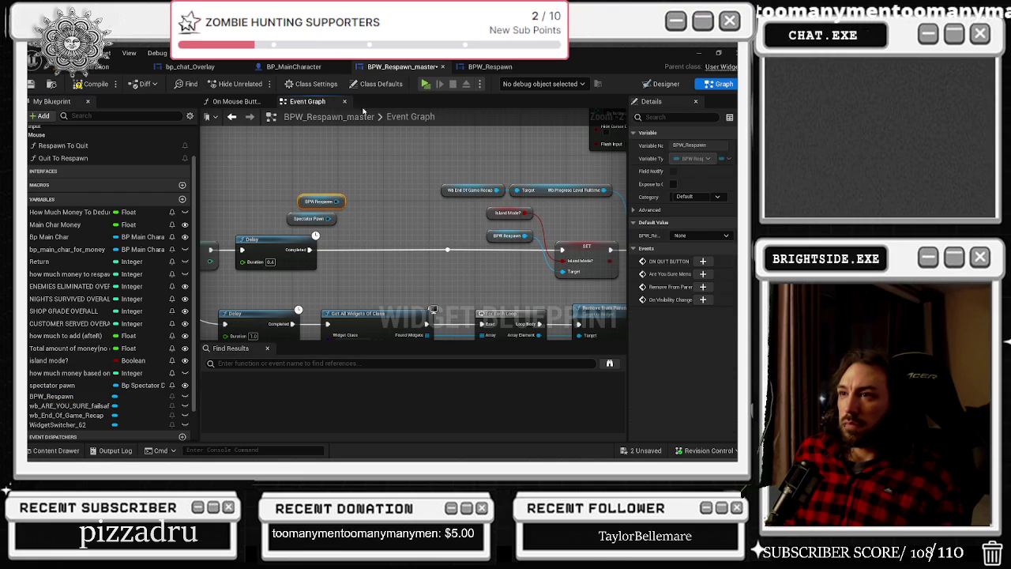
pyautogui.click(62, 385)
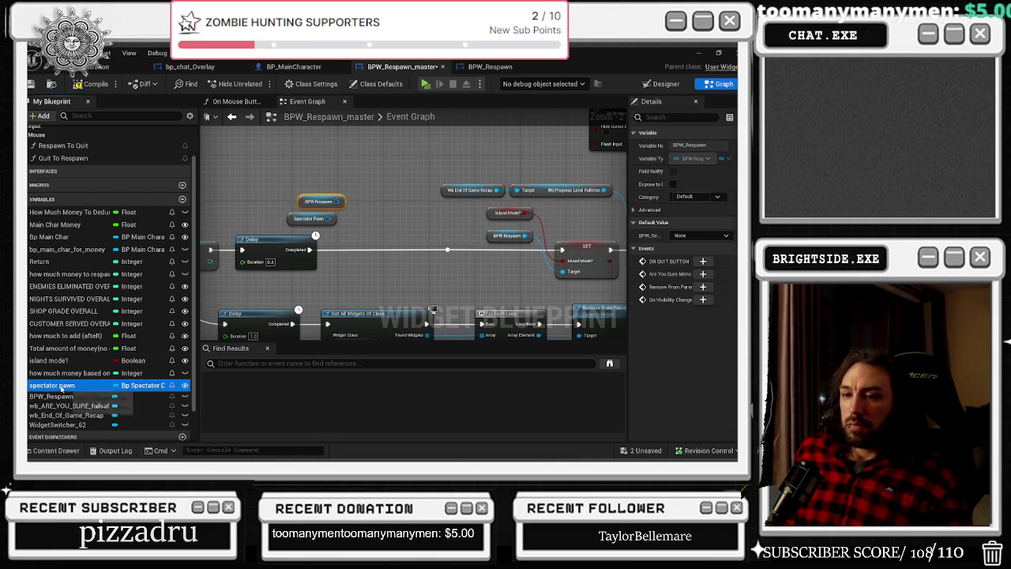
pyautogui.click(503, 68)
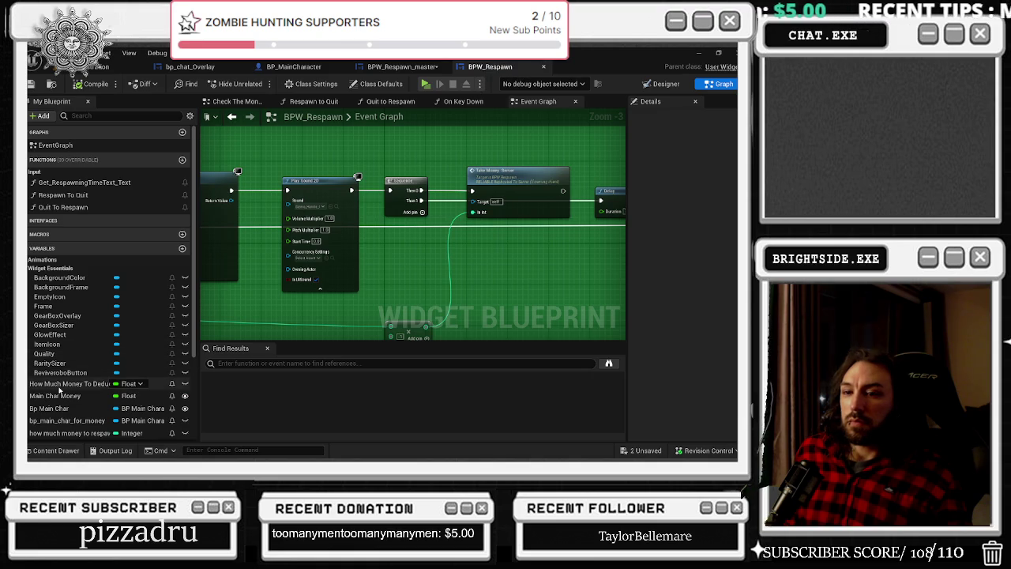
pyautogui.scroll(-3, 131, 395)
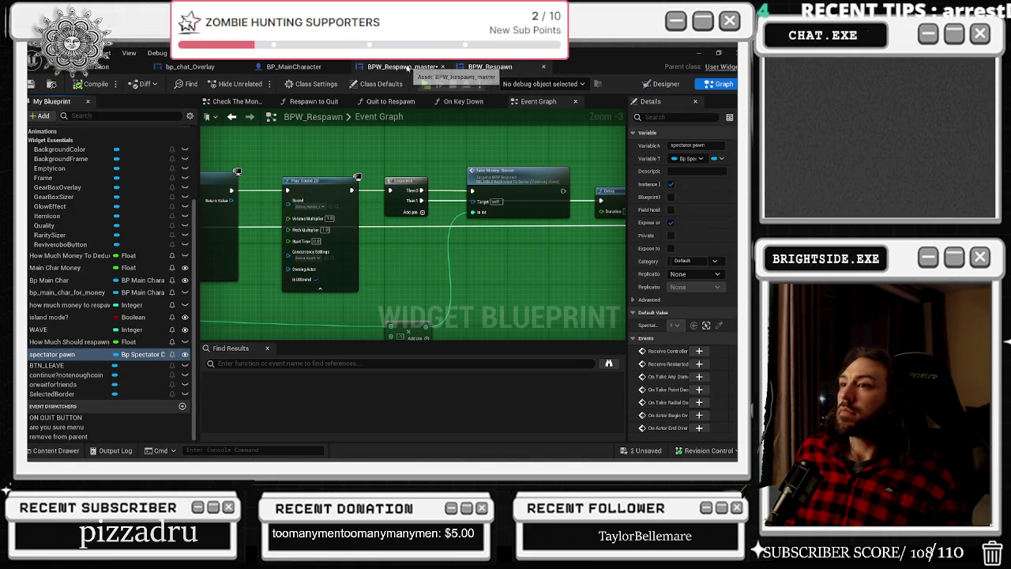
pyautogui.click(404, 67)
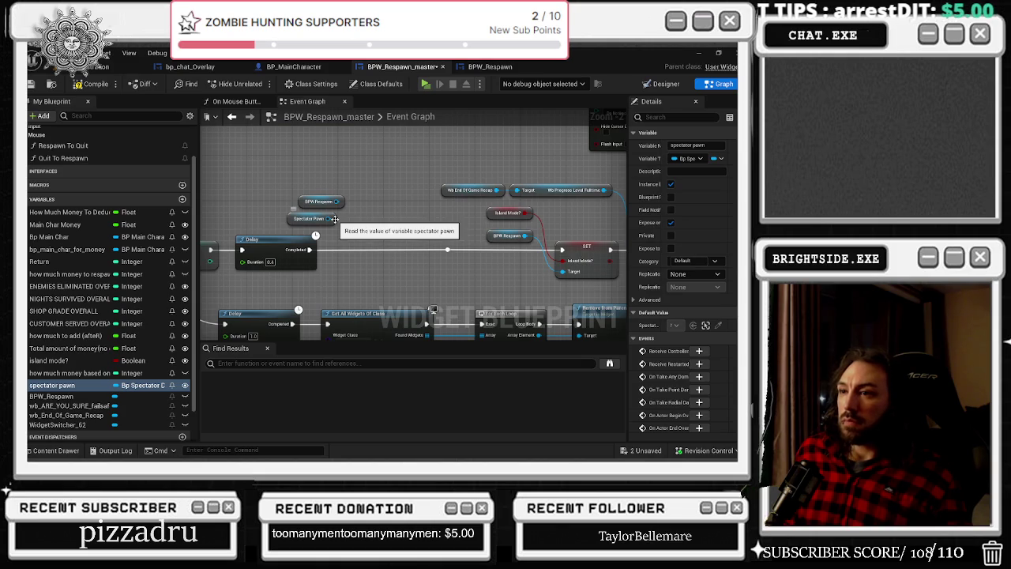
pyautogui.scroll(2, 334, 218)
pyautogui.moveTo(340, 197); pyautogui.dragTo(344, 218)
pyautogui.click(345, 161)
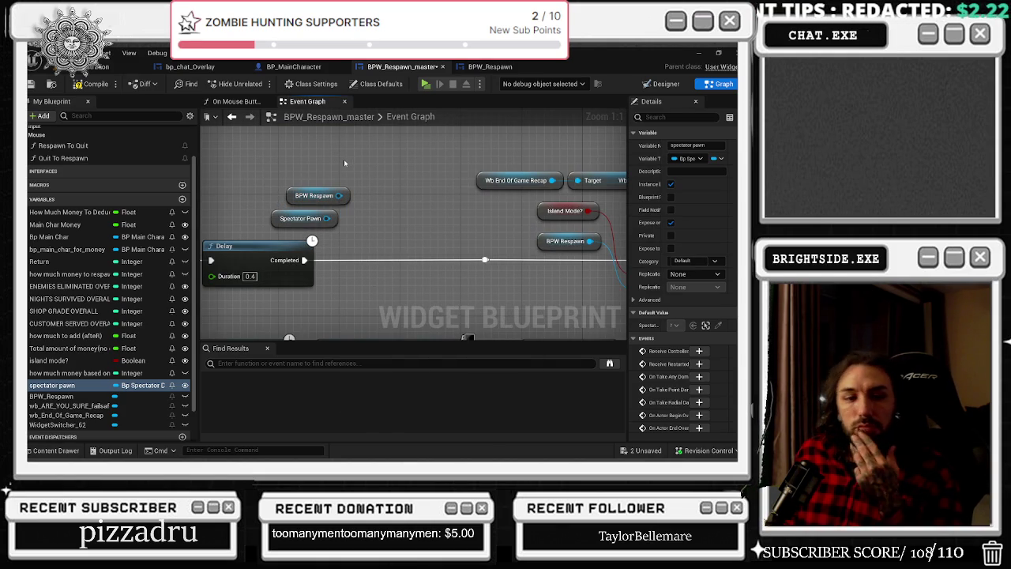
pyautogui.moveTo(337, 157)
pyautogui.mouseDown()
pyautogui.moveTo(461, 165)
pyautogui.moveTo(239, 184)
pyautogui.mouseUp()
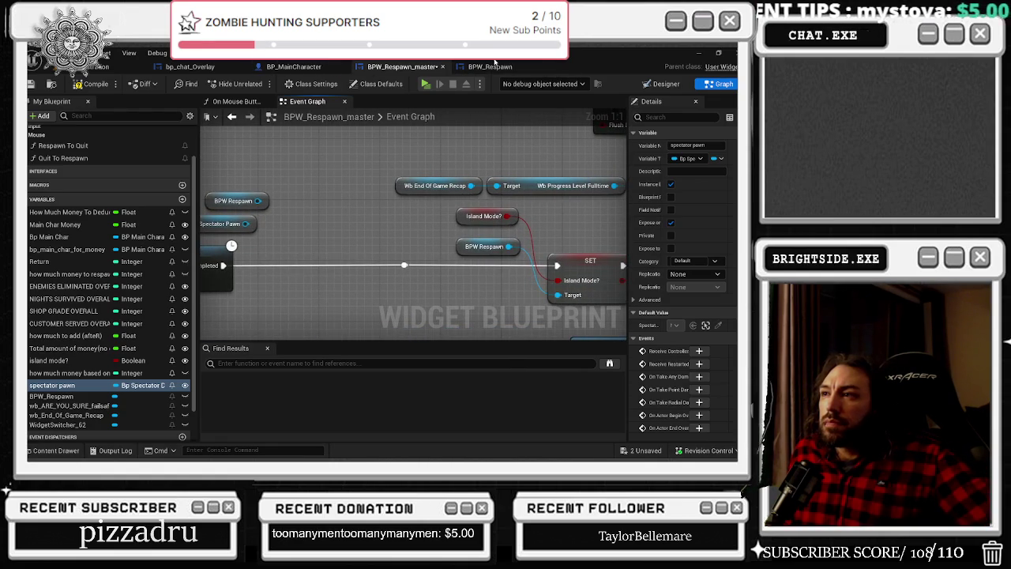
# - Compare against the BPW_Respawn graph, then drag off the BPW Respawn getter for its actions
pyautogui.click(500, 68)
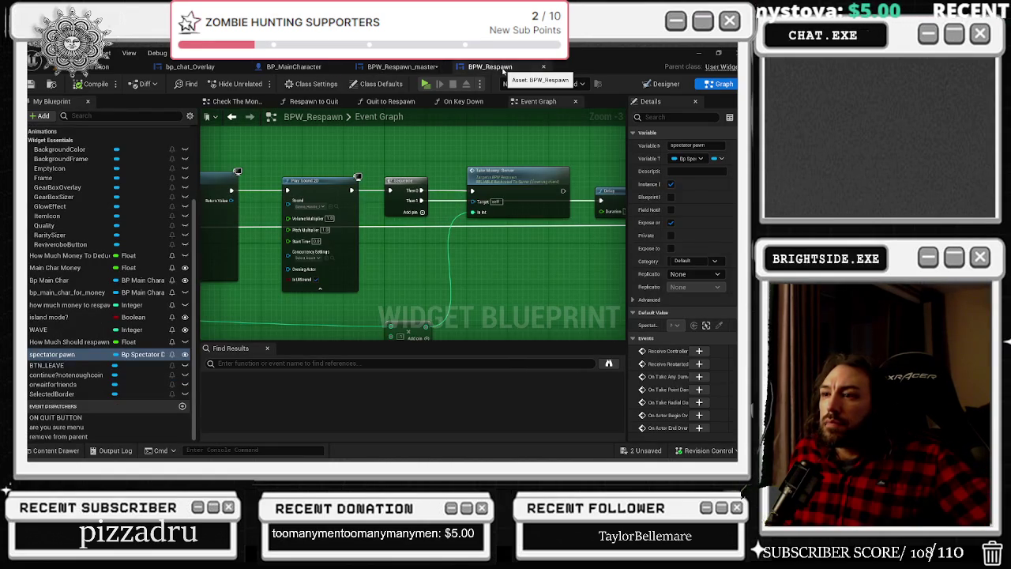
pyautogui.click(399, 67)
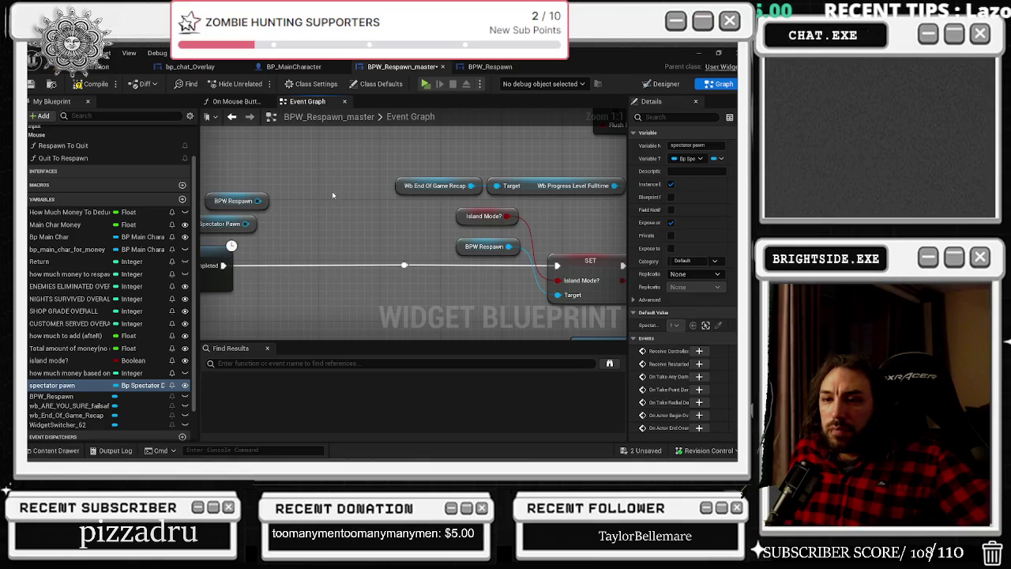
pyautogui.moveTo(333, 192); pyautogui.dragTo(388, 203)
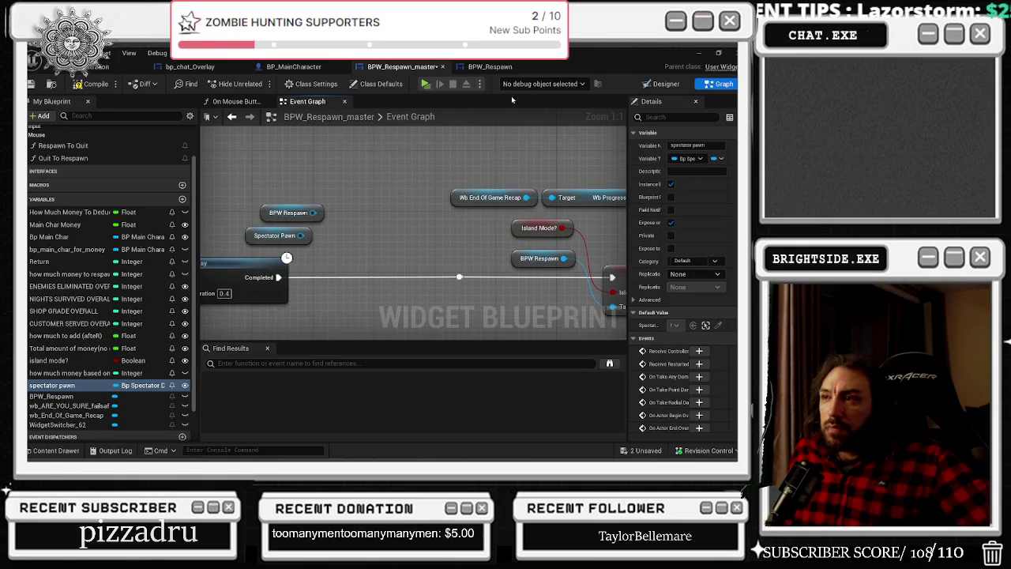
pyautogui.click(493, 68)
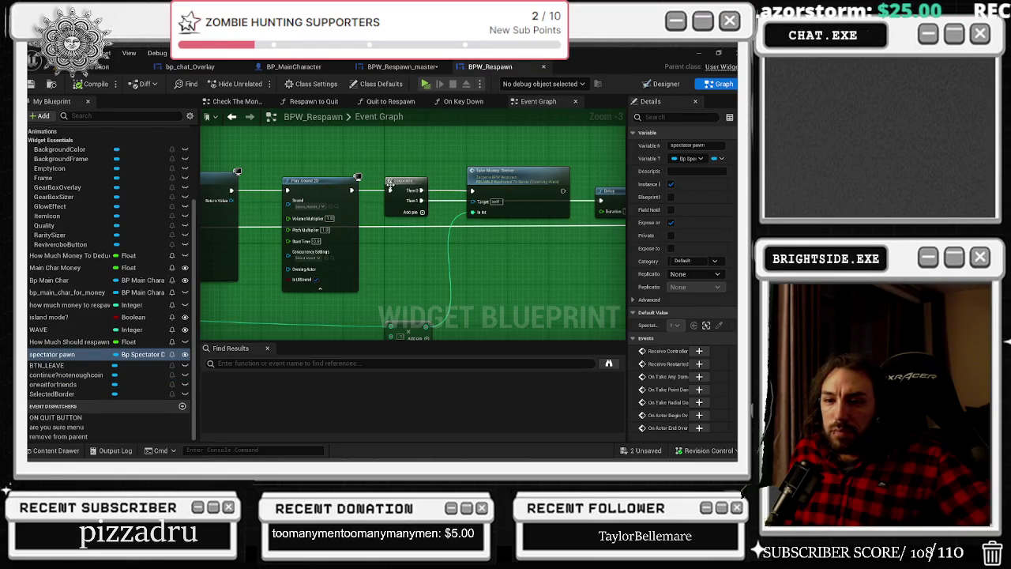
pyautogui.click(398, 66)
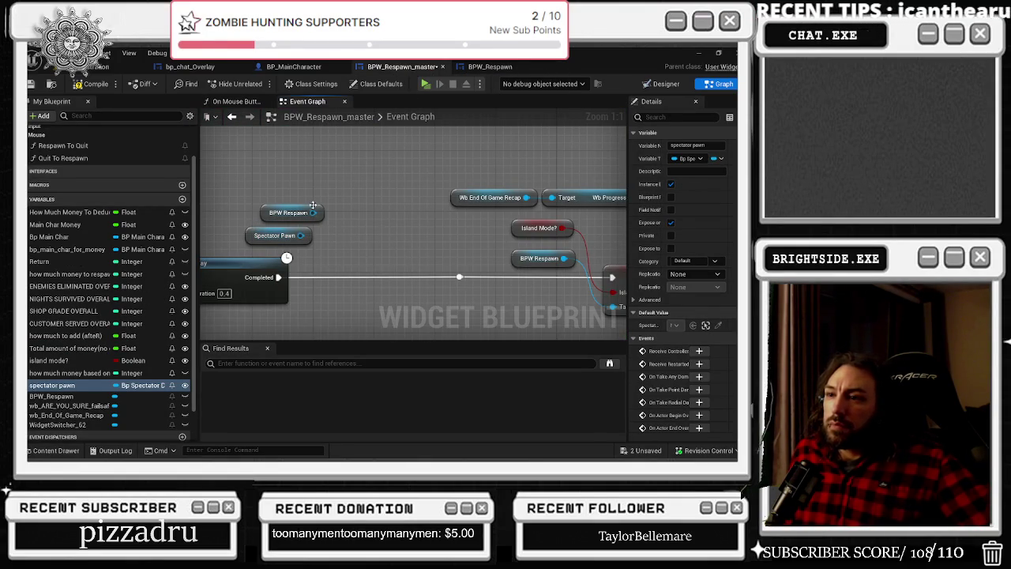
pyautogui.moveTo(312, 213); pyautogui.dragTo(328, 227)
# - Add a Set Spectator Pawn node targeting BPW Respawn and position it after the Delay
pyautogui.write('set spw')
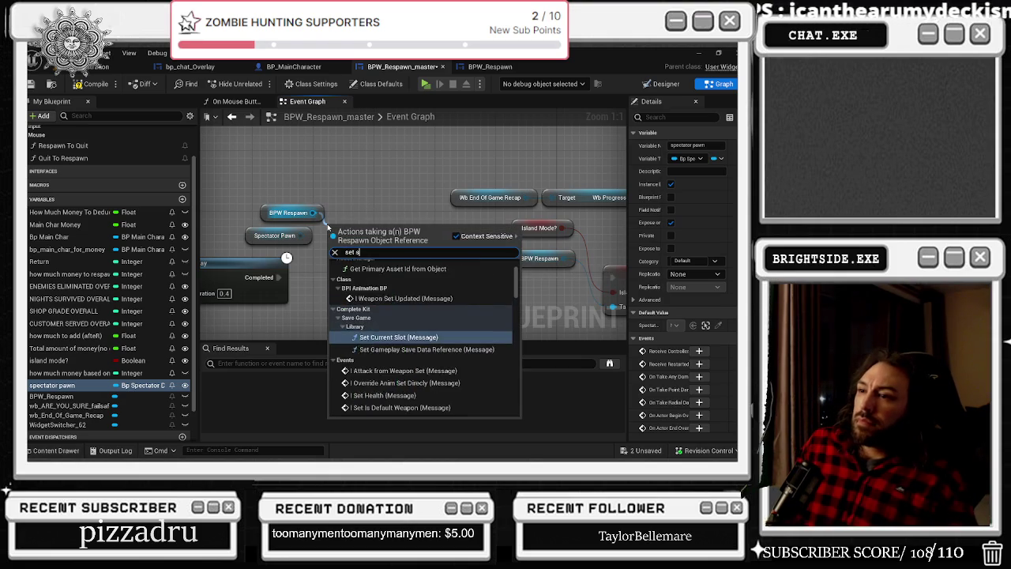
pyautogui.press('BackSpace')
pyautogui.write('ec')
pyautogui.press('Return')
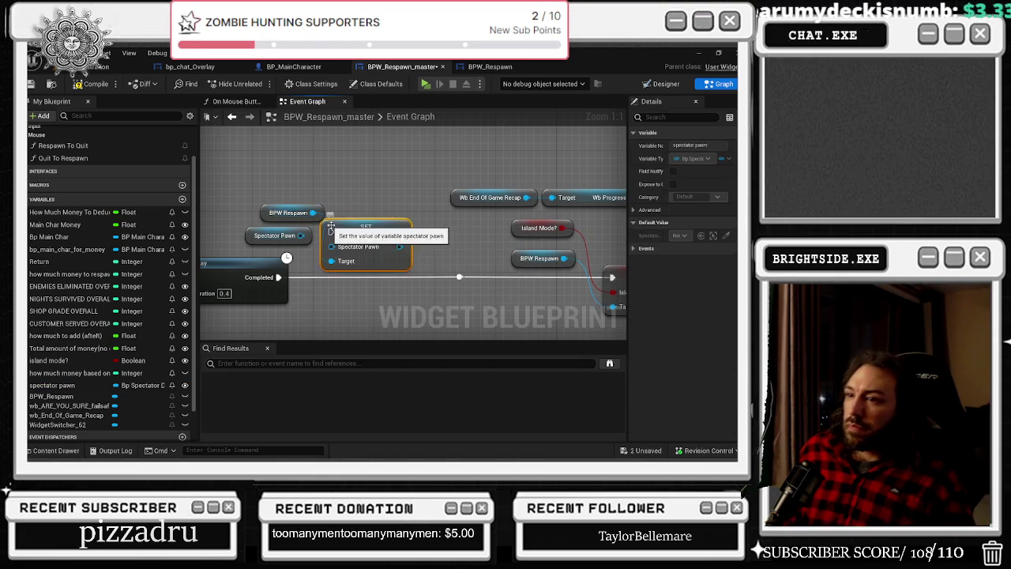
pyautogui.moveTo(380, 250)
pyautogui.mouseDown()
pyautogui.moveTo(381, 272)
pyautogui.moveTo(477, 297)
pyautogui.mouseUp()
pyautogui.moveTo(382, 272); pyautogui.dragTo(481, 272)
pyautogui.click(425, 249)
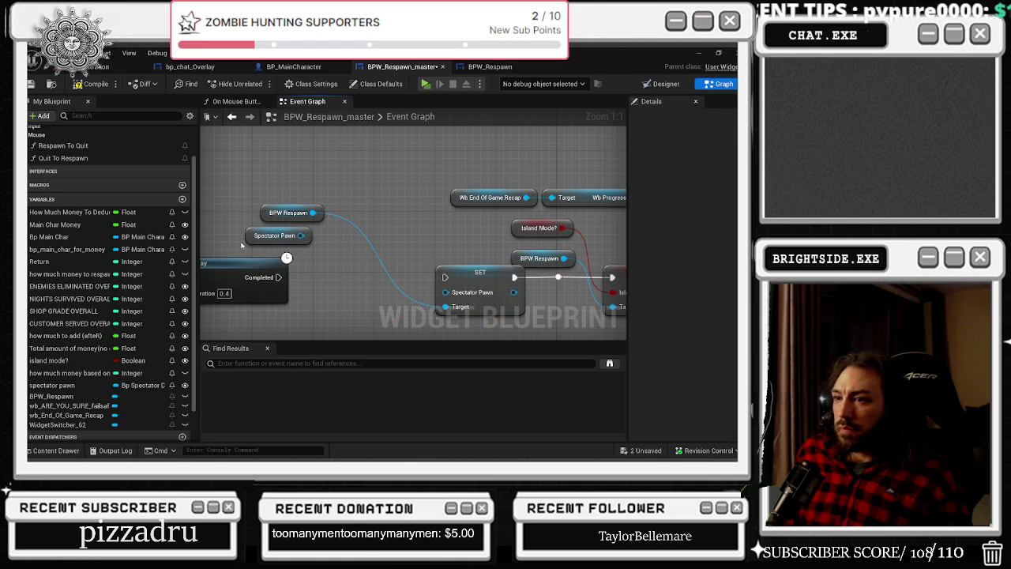
# - Wire the Spectator Pawn getter and the Delay's Completed output into the SET node
pyautogui.moveTo(306, 236); pyautogui.dragTo(445, 292)
pyautogui.moveTo(268, 278)
pyautogui.mouseDown()
pyautogui.moveTo(439, 285)
pyautogui.moveTo(455, 272)
pyautogui.mouseUp()
pyautogui.scroll(-8, 455, 271)
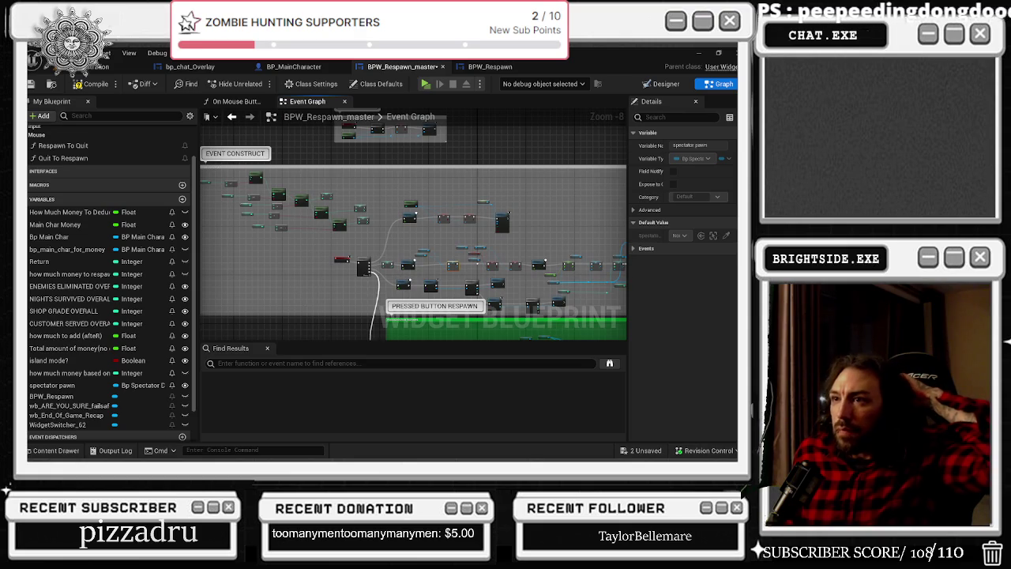
pyautogui.scroll(7, 450, 293)
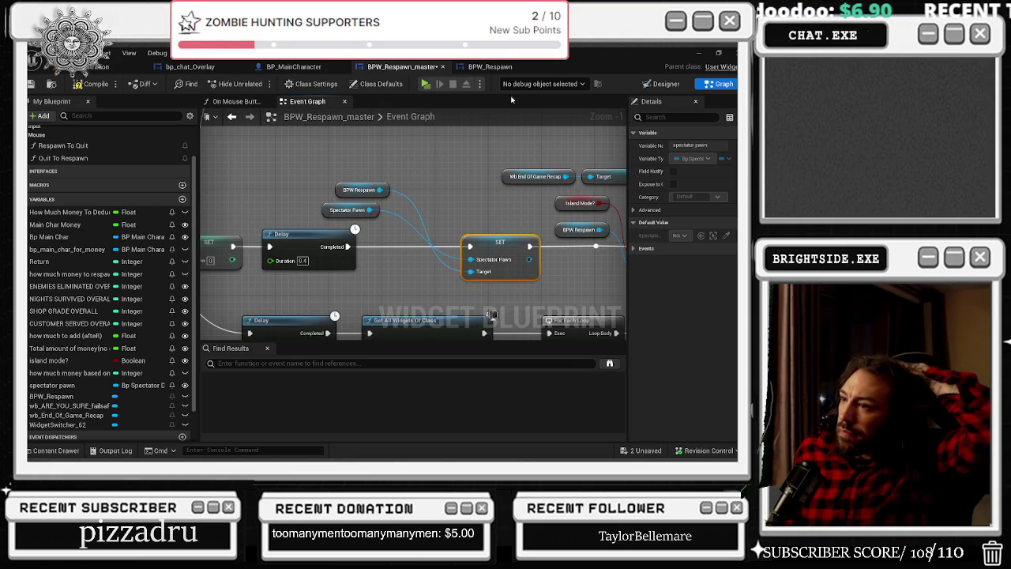
pyautogui.click(490, 67)
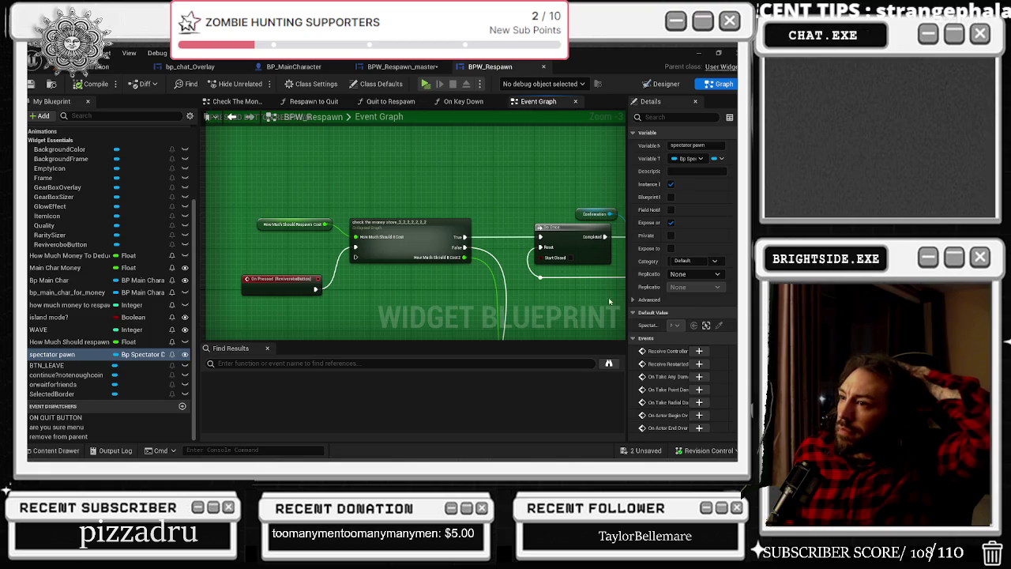
# - Add a third output pin to the Sequence node and place a spectator pawn getter
pyautogui.moveTo(609, 301)
pyautogui.mouseDown()
pyautogui.moveTo(333, 174)
pyautogui.moveTo(237, 150)
pyautogui.mouseUp()
pyautogui.moveTo(315, 177); pyautogui.dragTo(317, 176)
pyautogui.moveTo(387, 218); pyautogui.dragTo(333, 218)
pyautogui.click(328, 217)
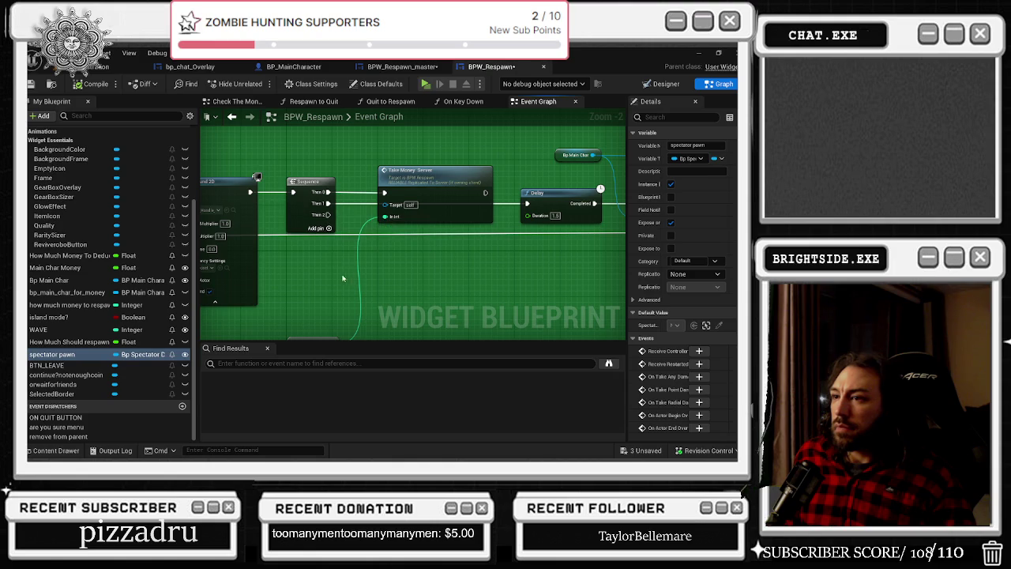
pyautogui.moveTo(111, 354); pyautogui.dragTo(346, 271)
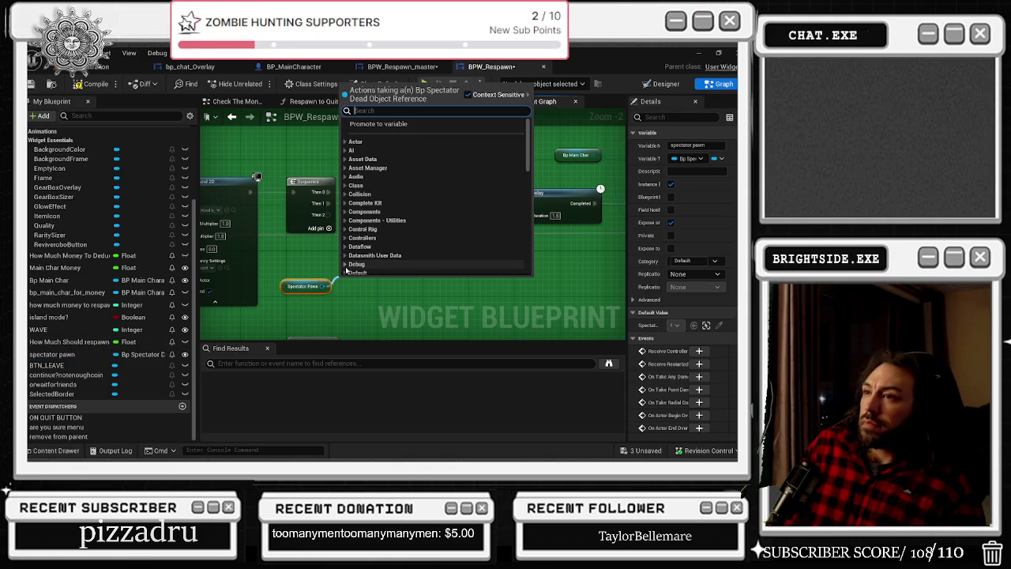
# - Add a Get Player Controller node, discarding a mistakenly placed Get Player Character node
pyautogui.write('unpo')
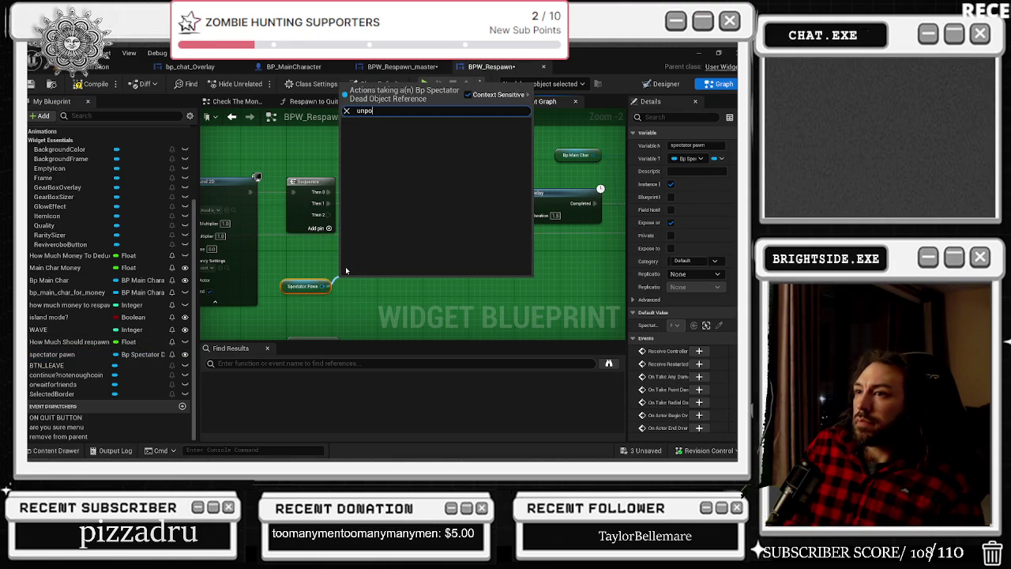
pyautogui.click(301, 308)
pyautogui.rightClick(286, 310)
pyautogui.write('get player char')
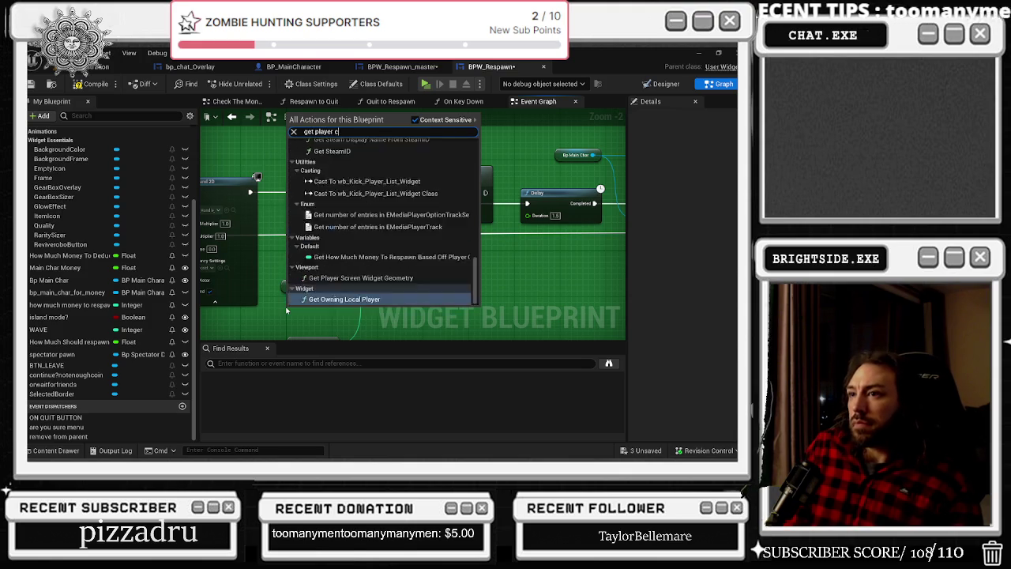
pyautogui.press('Return')
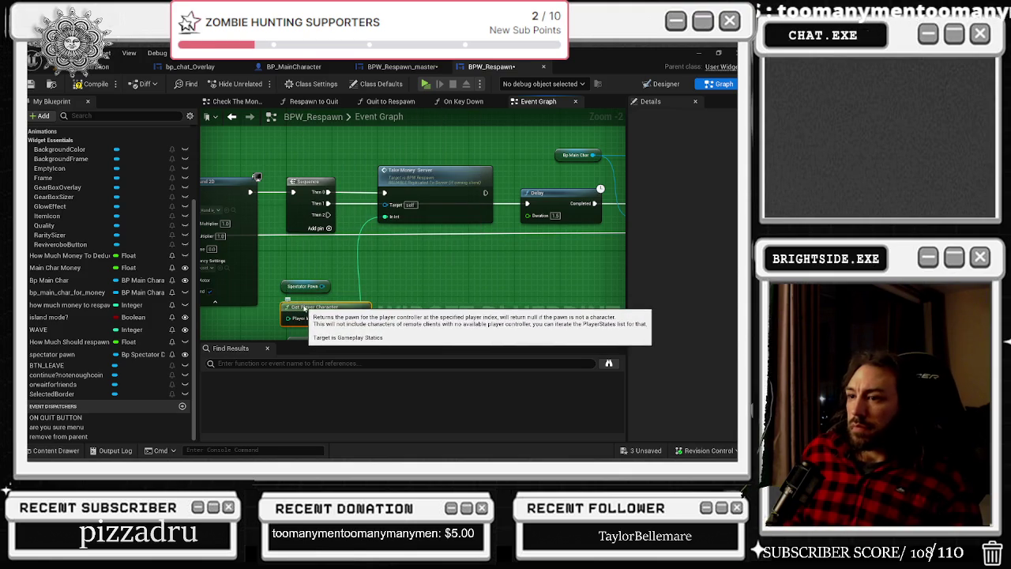
pyautogui.press('Delete')
pyautogui.rightClick(303, 308)
pyautogui.write('pl')
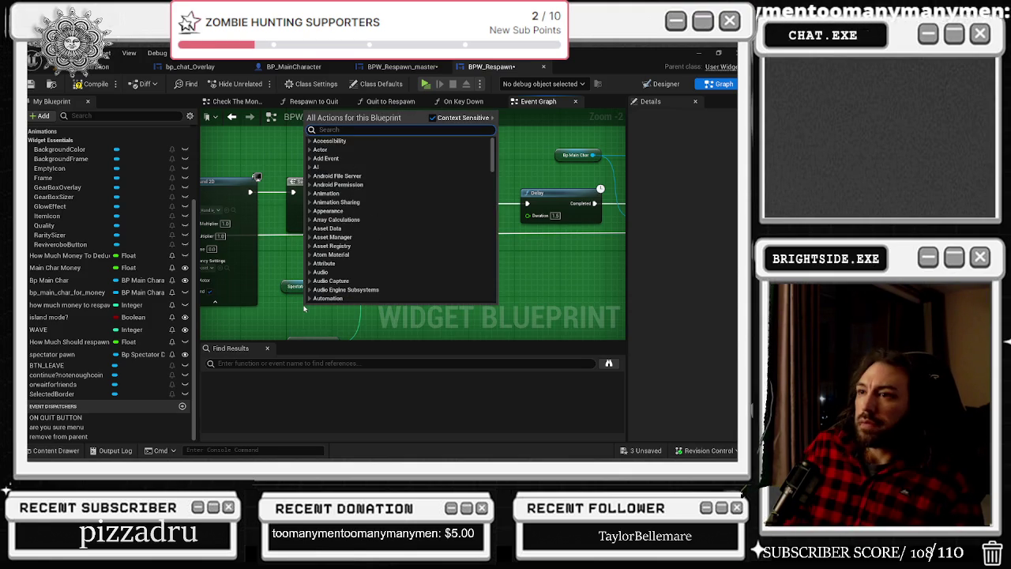
pyautogui.write('ayer controller')
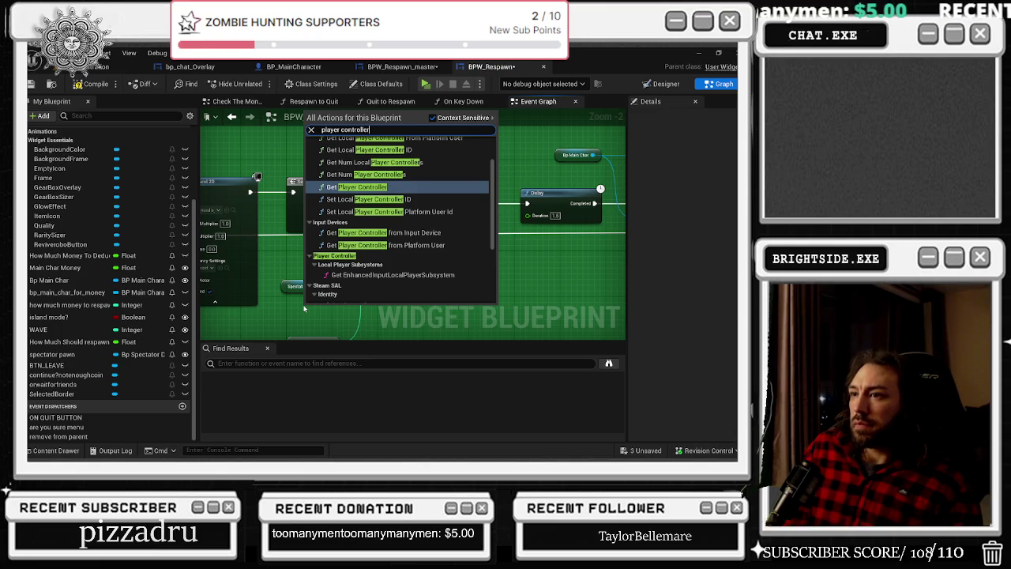
pyautogui.press('Return')
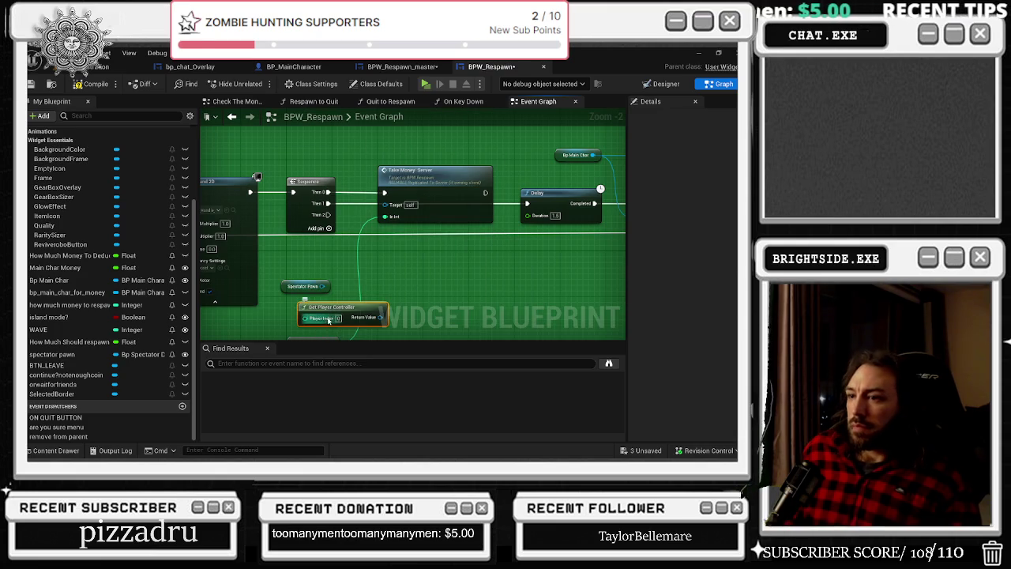
# - Add an Un Possess node from the controller's Return Value, undoing an unwanted Last Hit By connection
pyautogui.moveTo(365, 316); pyautogui.dragTo(390, 310)
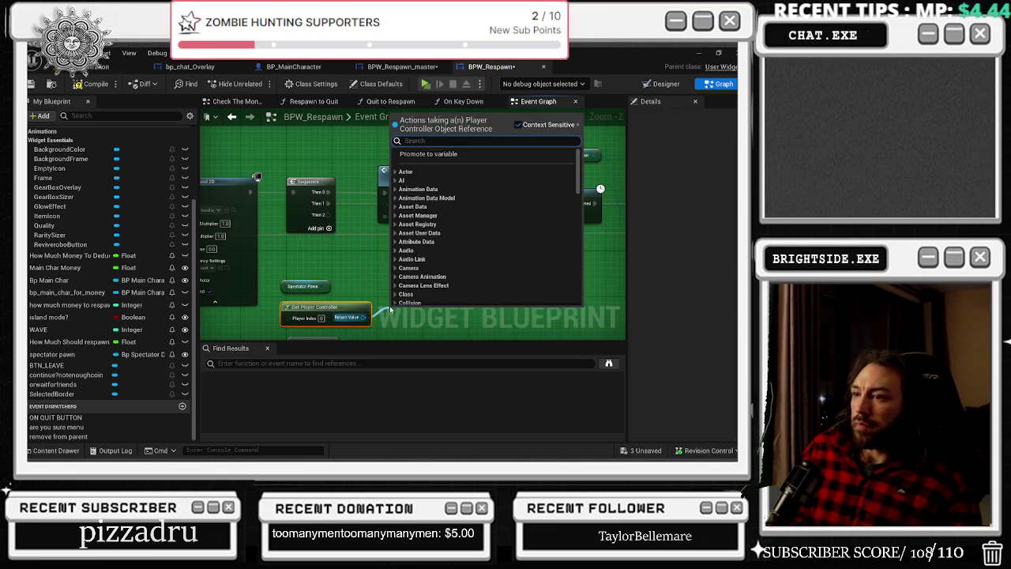
pyautogui.write('unpossess')
pyautogui.press('Return')
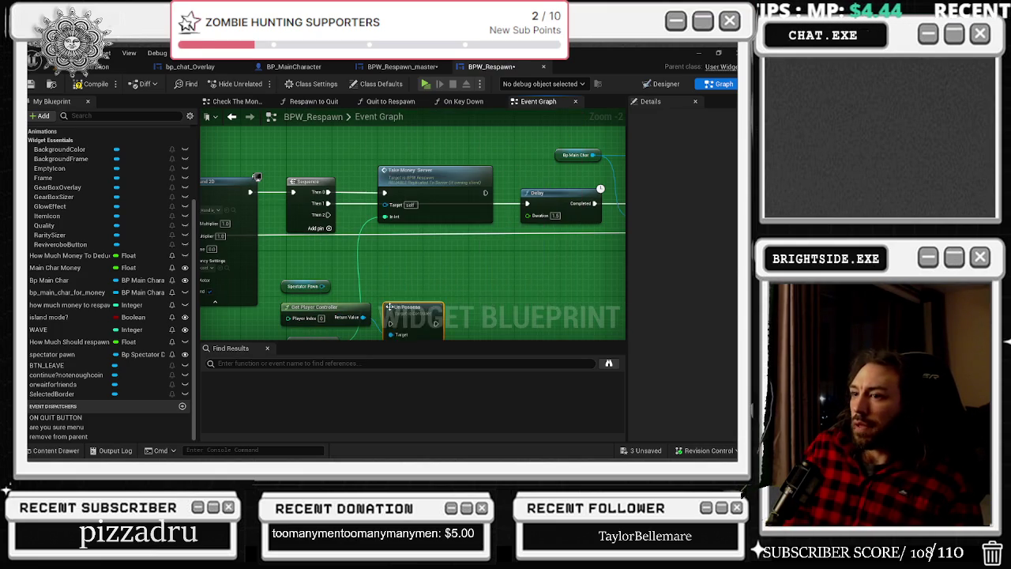
pyautogui.scroll(2, 422, 308)
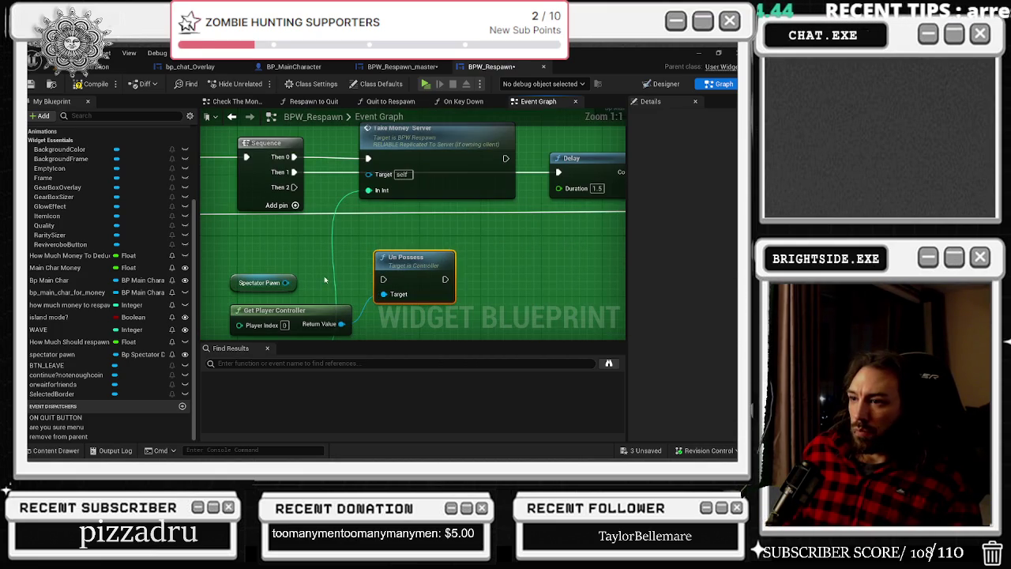
pyautogui.moveTo(286, 282); pyautogui.dragTo(383, 294)
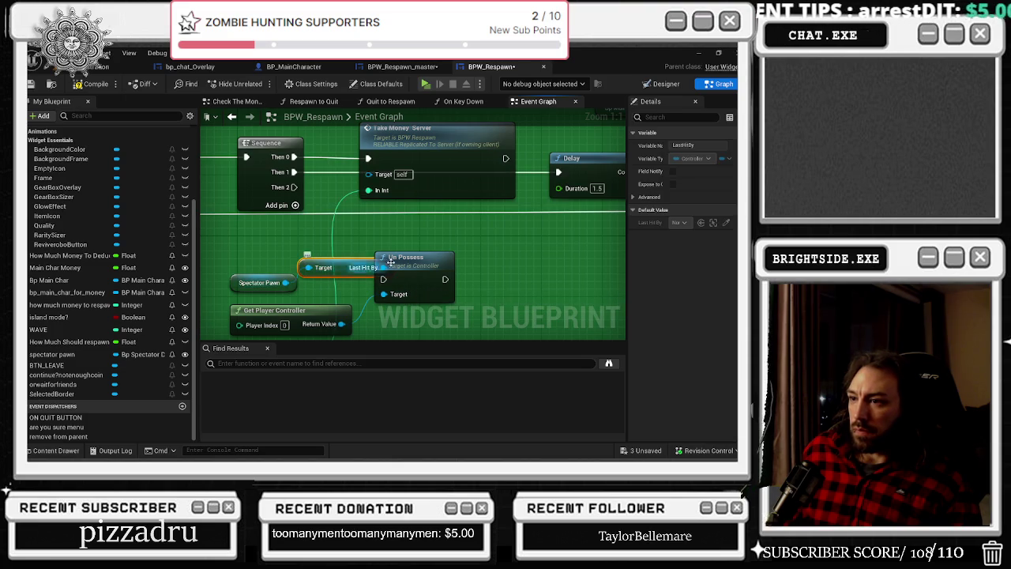
pyautogui.hotkey('ctrl', 'z')
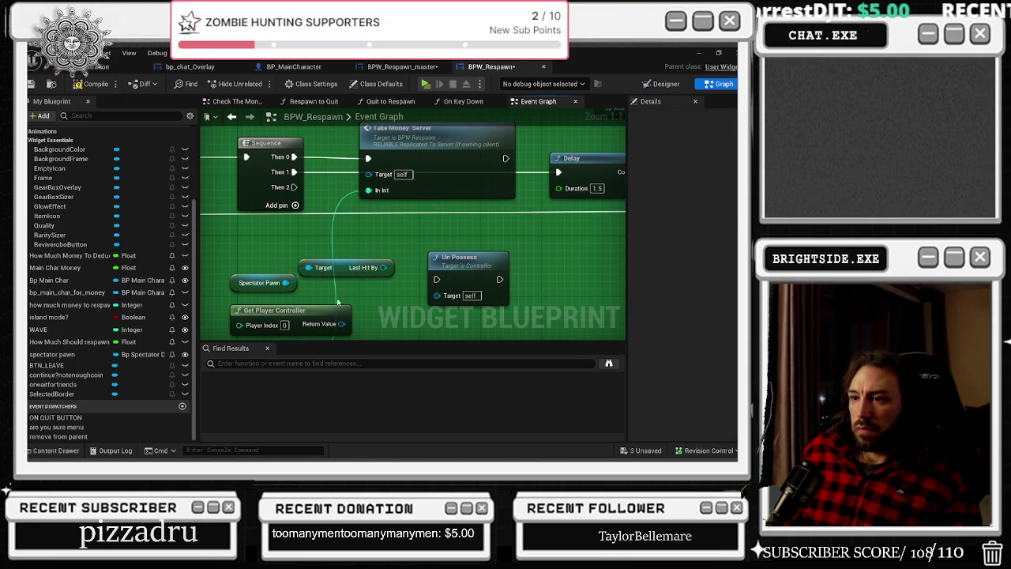
pyautogui.hotkey('ctrl', 'z')
pyautogui.hotkey('ctrl', 'z')
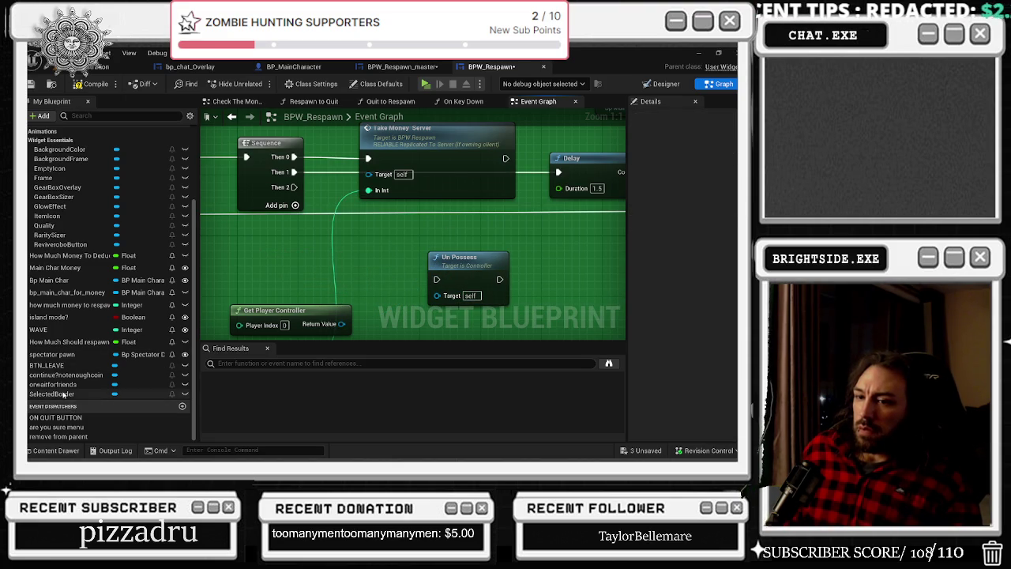
# - Filter the member list for 'res', restore the Spectator Pawn node, and clear the filter
pyautogui.click(94, 117)
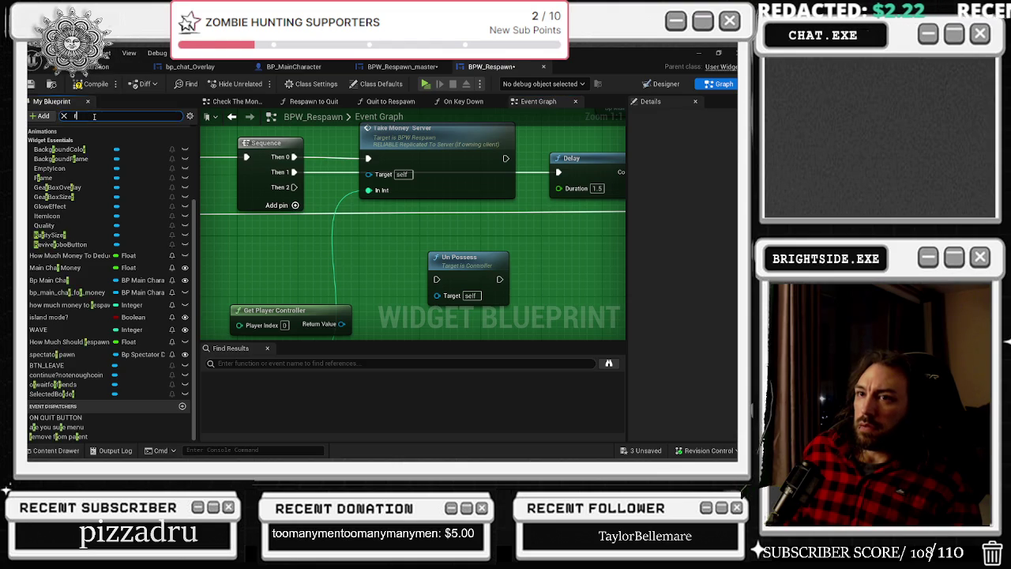
pyautogui.write('res')
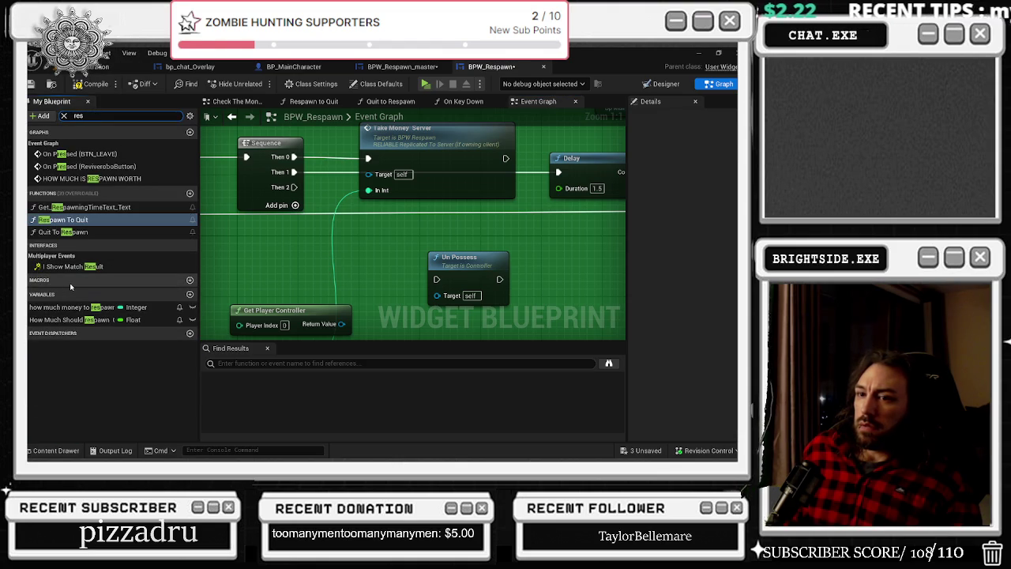
pyautogui.scroll(-2, 333, 158)
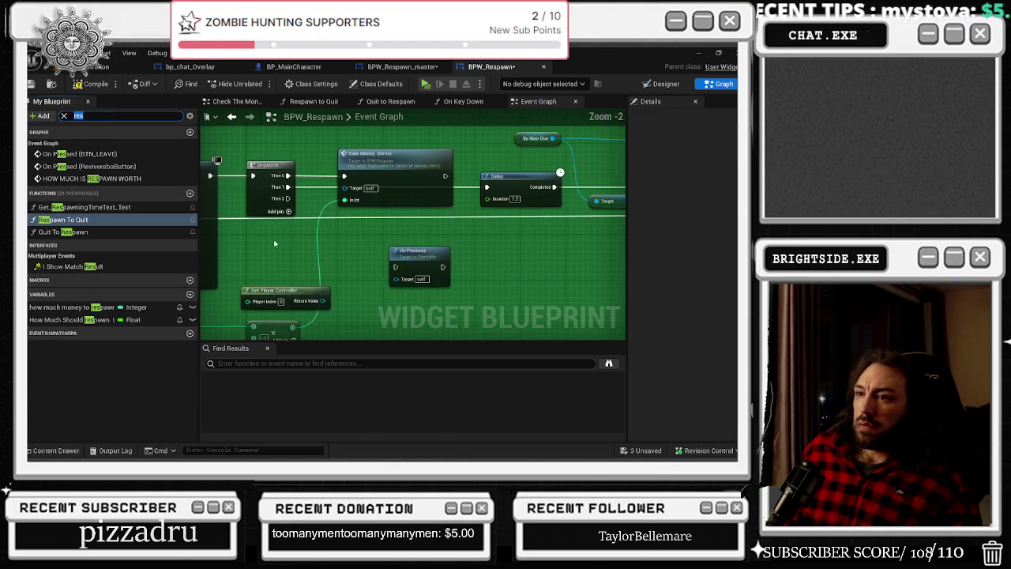
pyautogui.hotkey('ctrl', 'z')
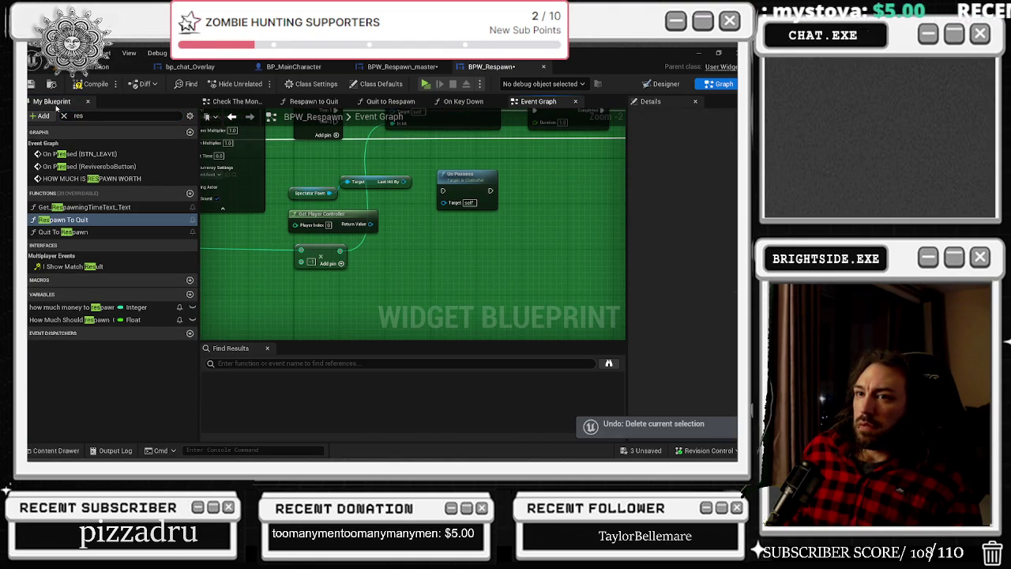
pyautogui.click(64, 115)
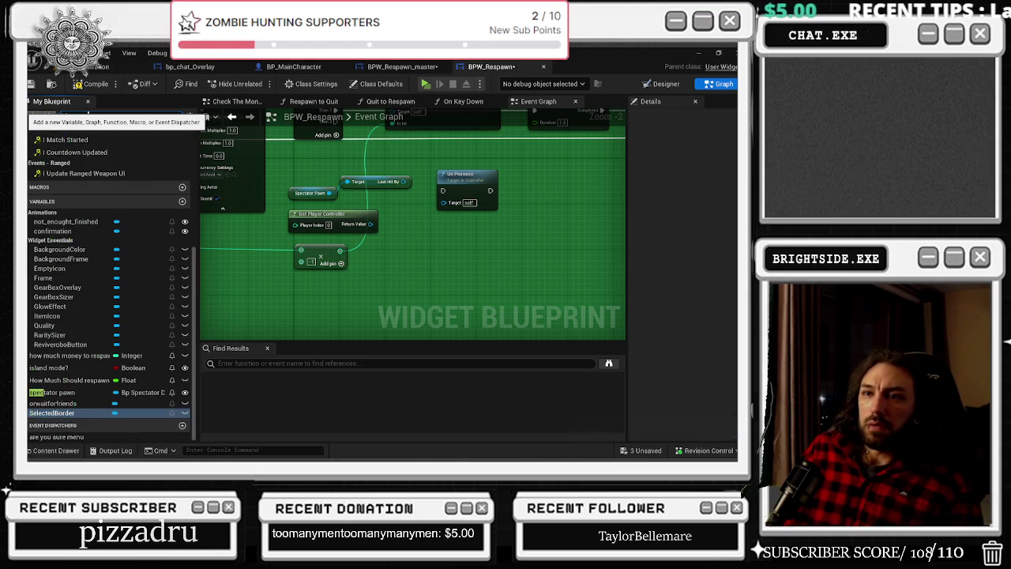
# - Add a Spectator Pawn getter and delete the old Last Hit By target nodes
pyautogui.write('spec')
pyautogui.scroll(2, 303, 166)
pyautogui.click(387, 183)
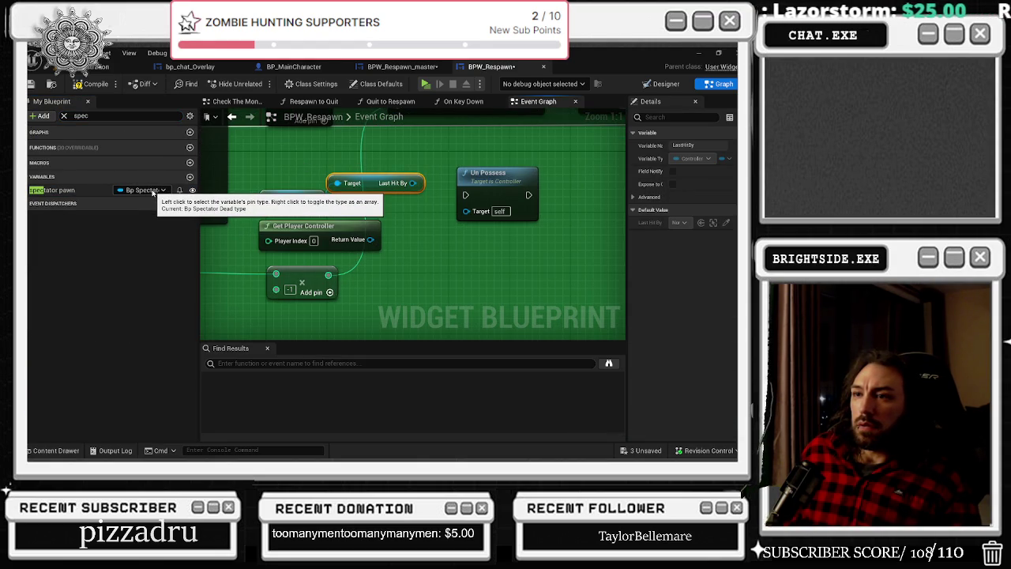
pyautogui.moveTo(150, 192); pyautogui.dragTo(273, 164)
pyautogui.click(312, 178)
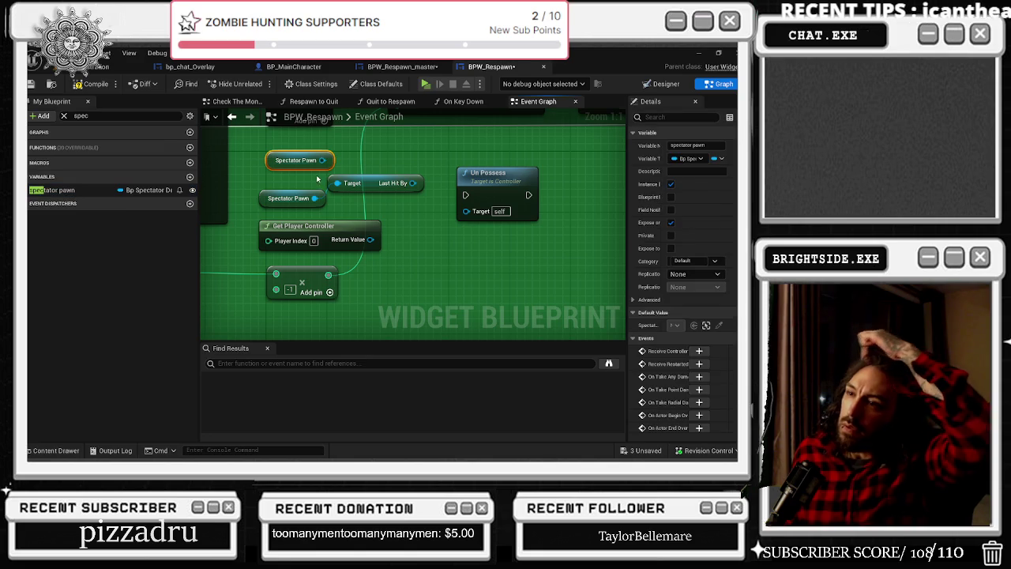
pyautogui.moveTo(323, 160)
pyautogui.mouseDown()
pyautogui.moveTo(462, 161)
pyautogui.moveTo(468, 215)
pyautogui.mouseUp()
pyautogui.click(403, 185)
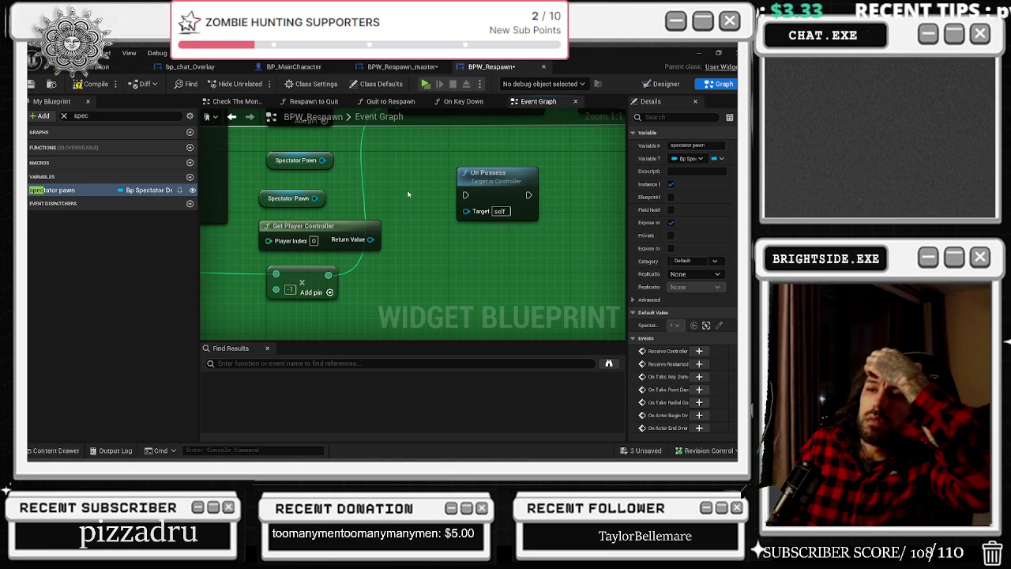
pyautogui.press('Delete')
# - Add a Destroy Actor node for the spectator pawn, driven by Sequence's Then 2
pyautogui.scroll(-1, 389, 172)
pyautogui.moveTo(389, 172)
pyautogui.mouseDown()
pyautogui.moveTo(383, 256)
pyautogui.moveTo(352, 259)
pyautogui.mouseUp()
pyautogui.write('destr')
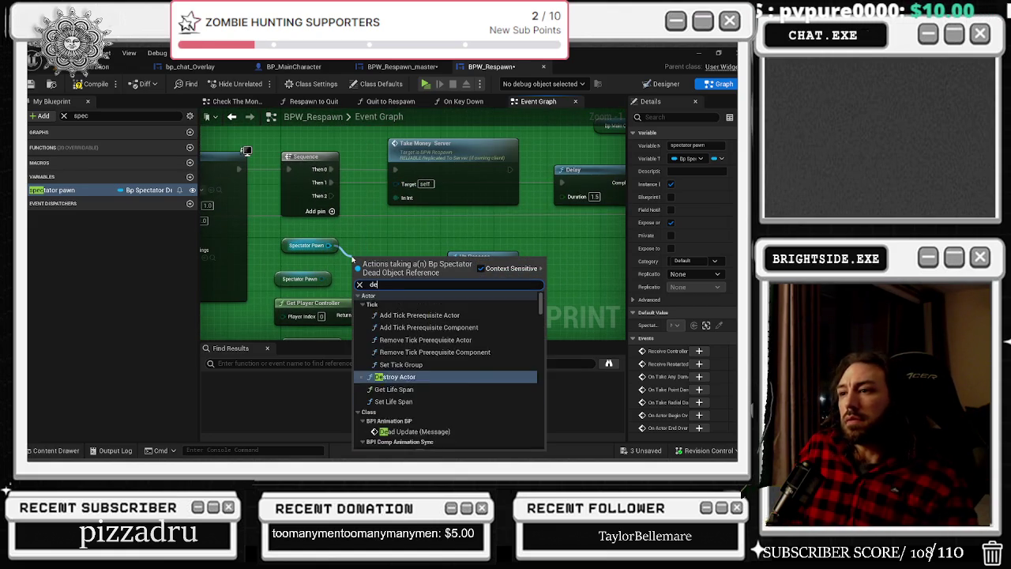
pyautogui.press('Return')
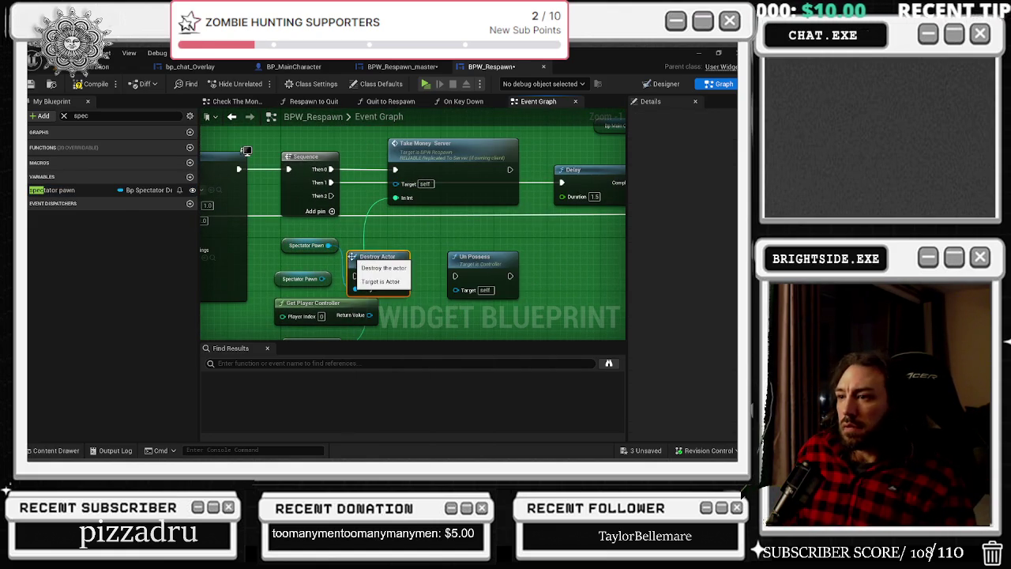
pyautogui.moveTo(331, 196); pyautogui.dragTo(394, 246)
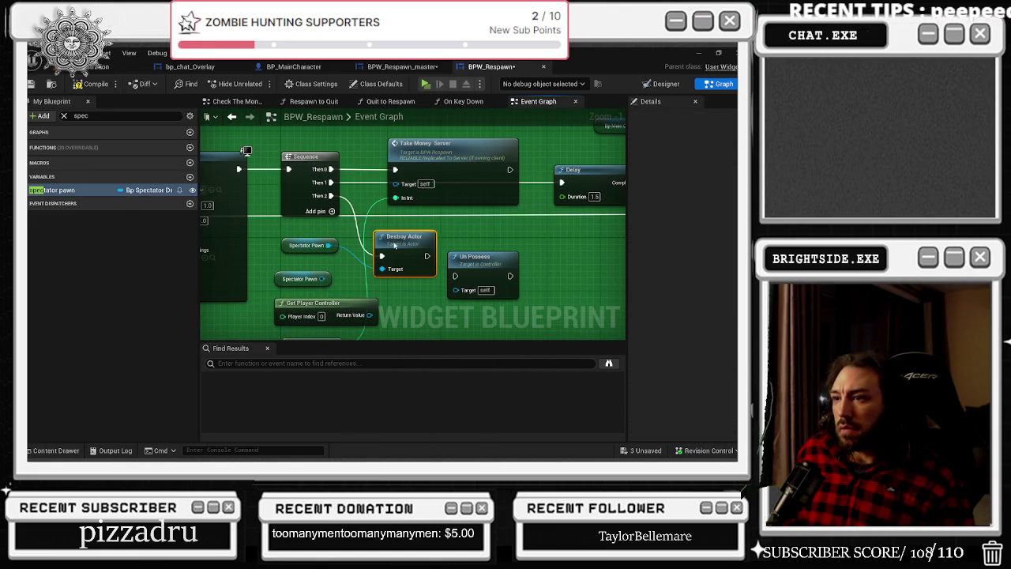
# - Delete the leftover Spectator Pawn node and the Un Possess node
pyautogui.click(288, 276)
pyautogui.press('Delete')
pyautogui.scroll(-2, 410, 229)
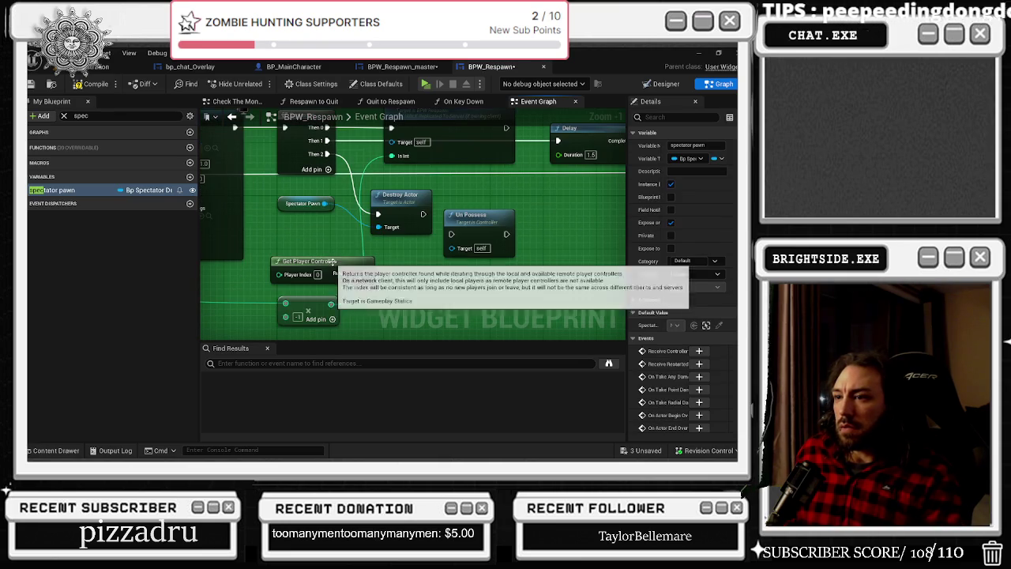
pyautogui.click(497, 222)
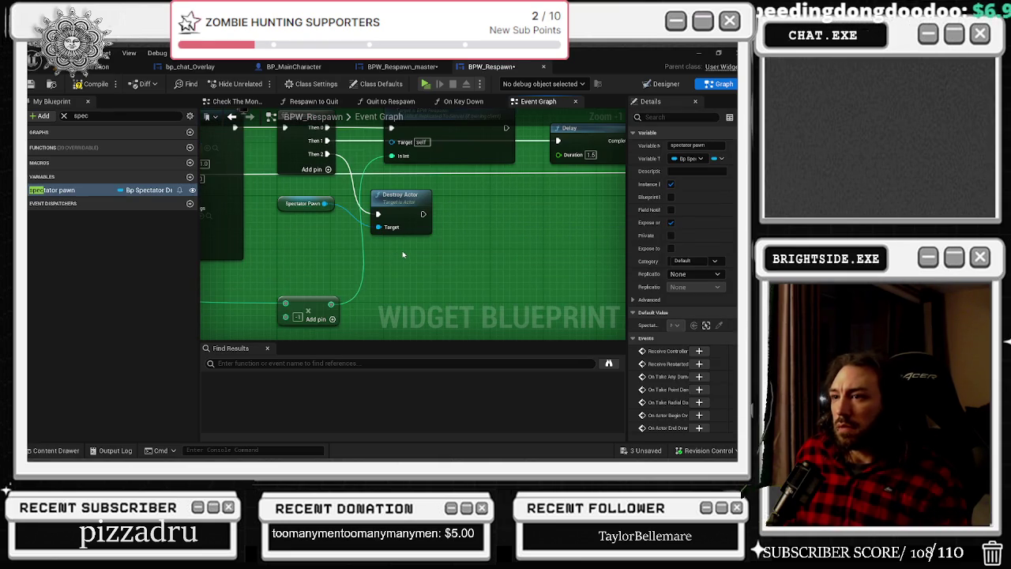
pyautogui.hotkey('alt', 'Tab')
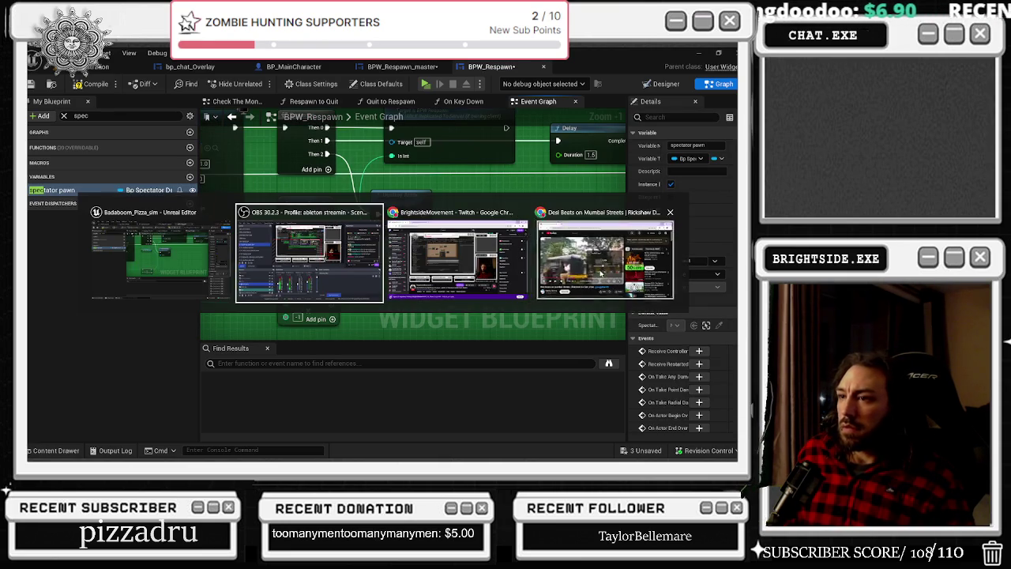
# - Bring the Gorka Games spectator cam tutorial to the front, playing at 5:26
pyautogui.click(600, 272)
pyautogui.hotkey('alt', 'Tab')
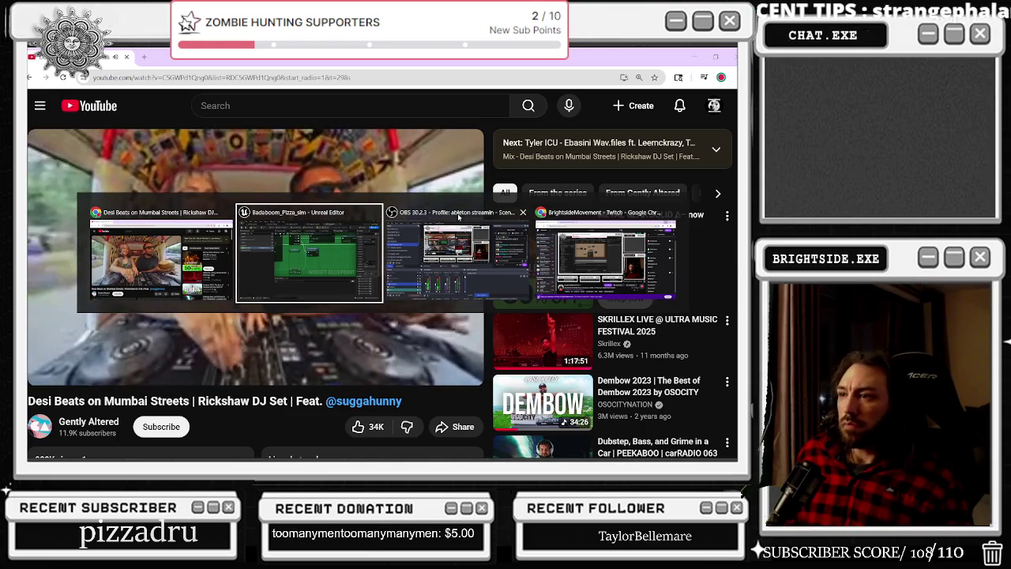
pyautogui.click(334, 242)
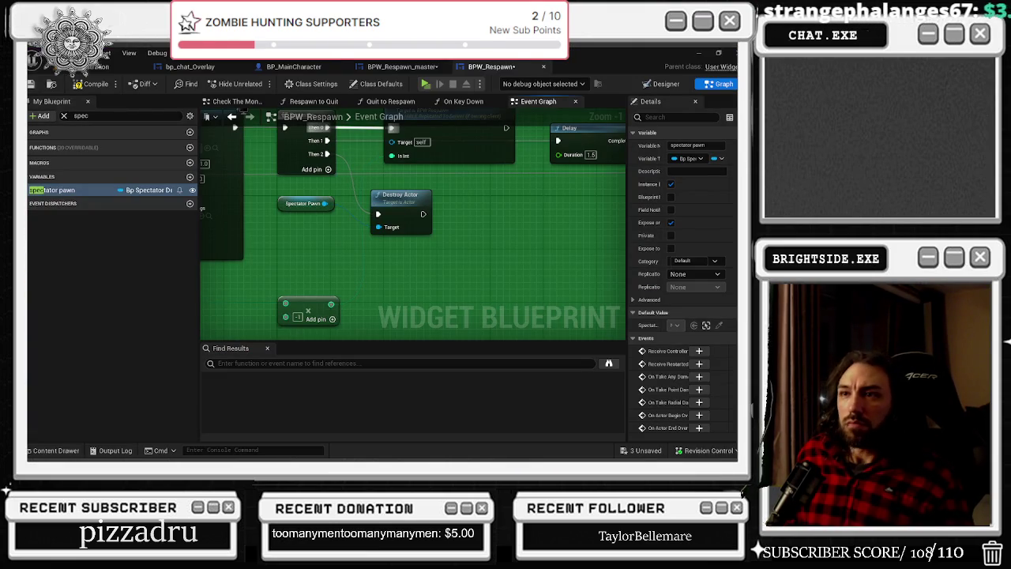
pyautogui.hotkey('alt', 'Tab')
pyautogui.click(327, 271)
pyautogui.hotkey('alt', 'Tab')
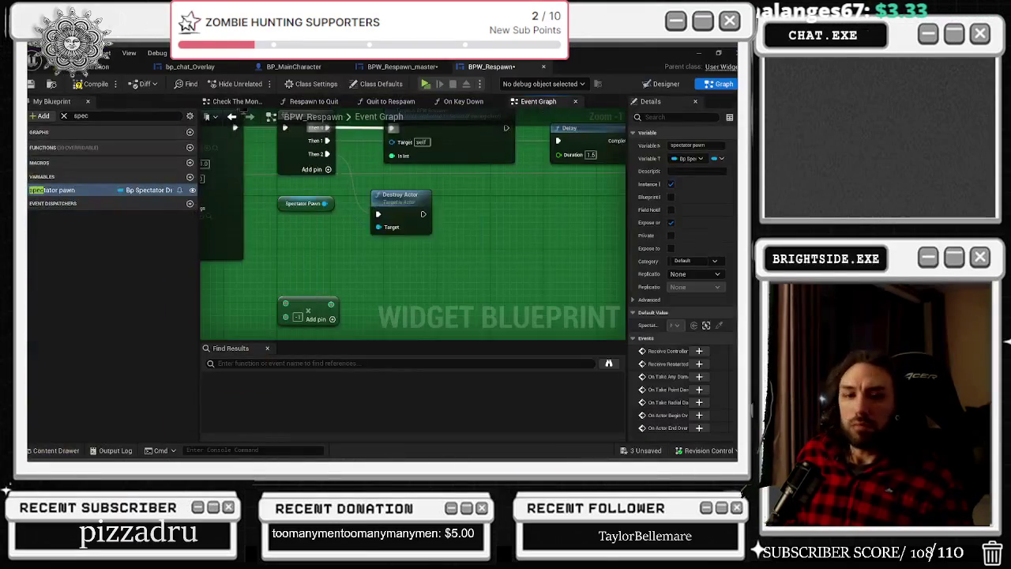
pyautogui.hotkey('alt', 'Tab')
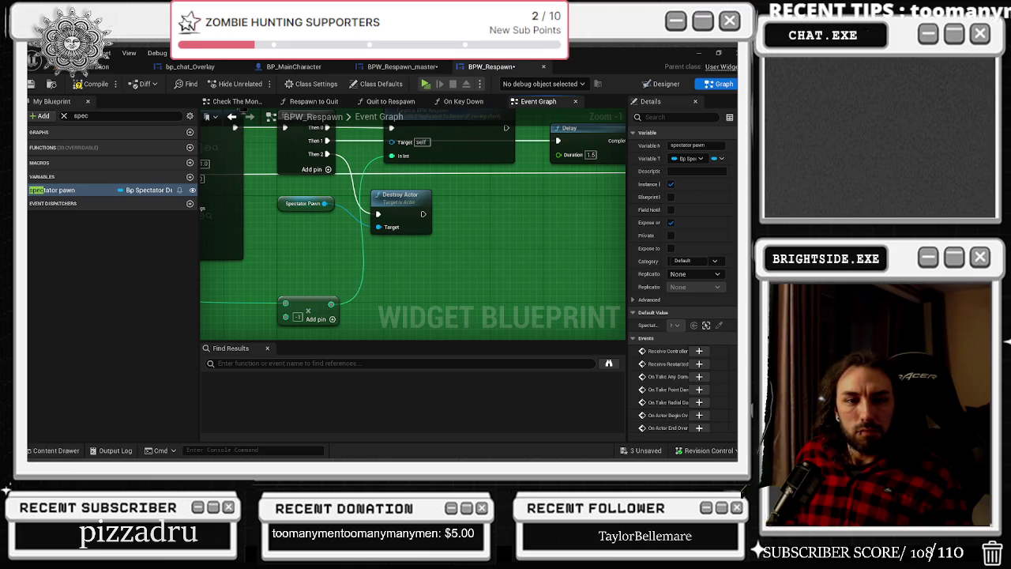
pyautogui.hotkey('alt', 'Tab')
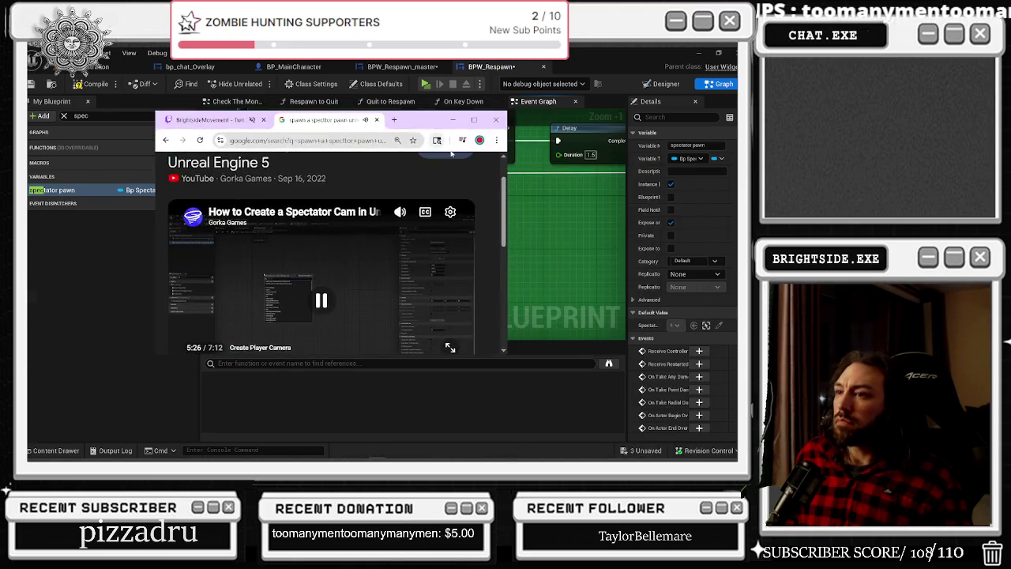
# - Watch the tutorial full screen, then move BPW_Respawn's Destroy Actor node further right
pyautogui.press('f')
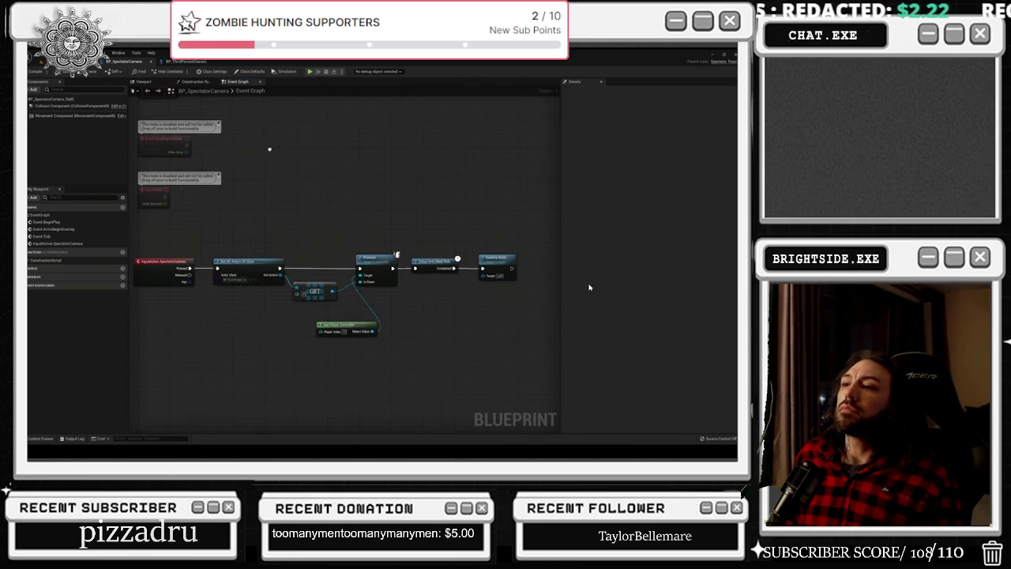
pyautogui.press('Escape')
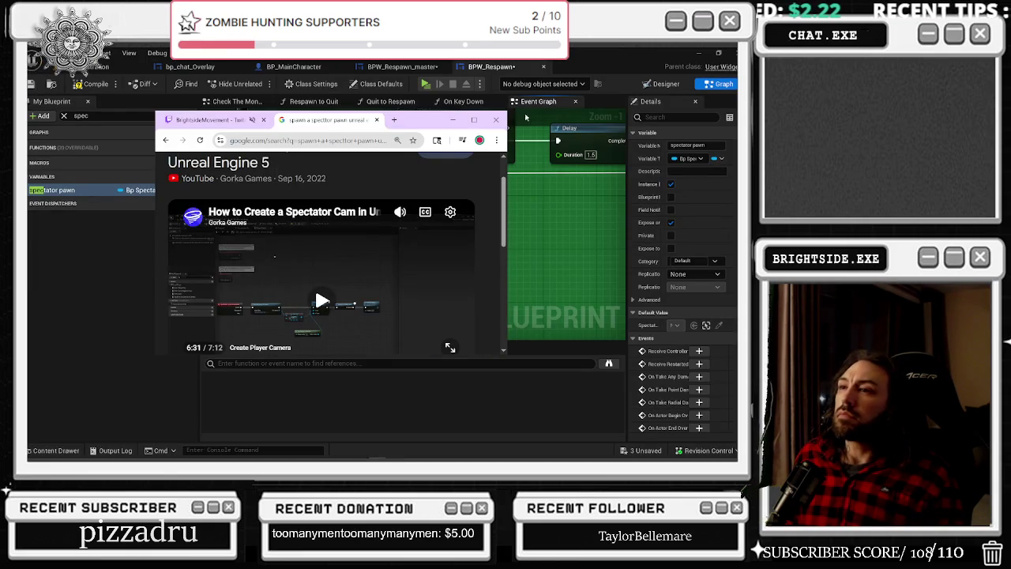
pyautogui.hotkey('alt', 'Tab')
pyautogui.moveTo(399, 191); pyautogui.dragTo(506, 218)
# - Rewatch the tutorial full screen up to 6:31, then return to the Unreal Editor
pyautogui.hotkey('alt', 'Tab')
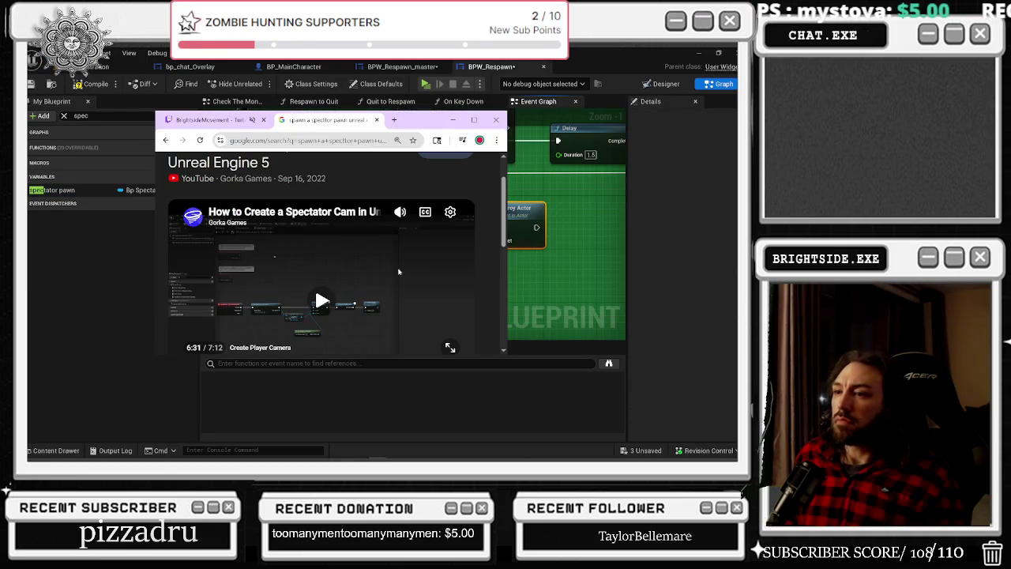
pyautogui.click(474, 120)
pyautogui.doubleClick(441, 185)
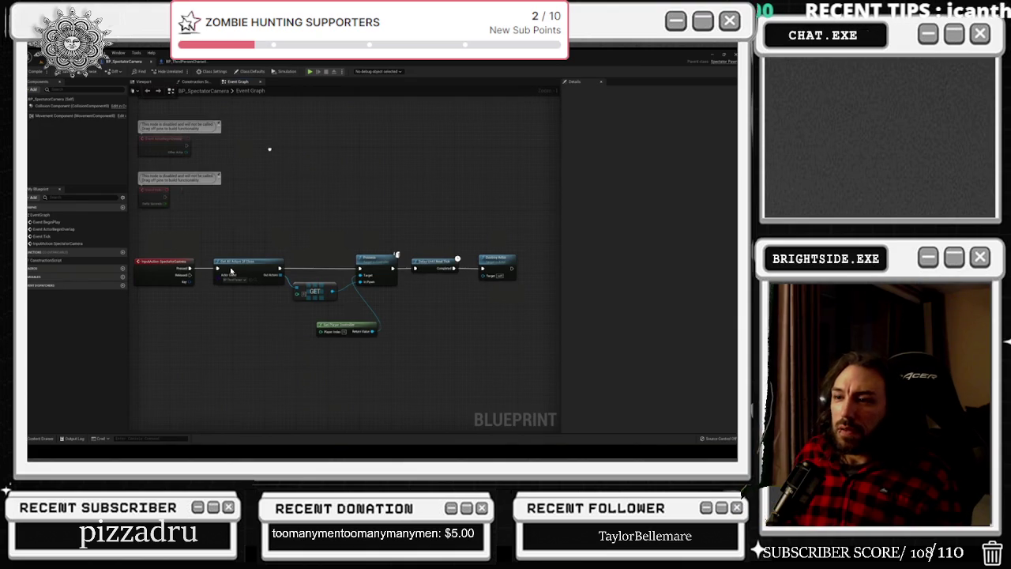
pyautogui.press('Escape')
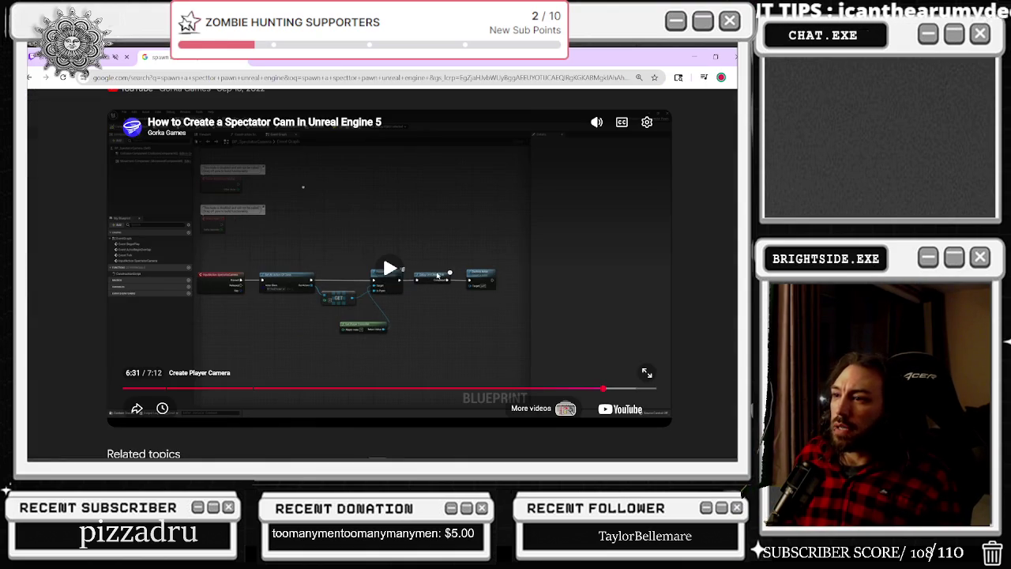
pyautogui.hotkey('alt', 'Tab')
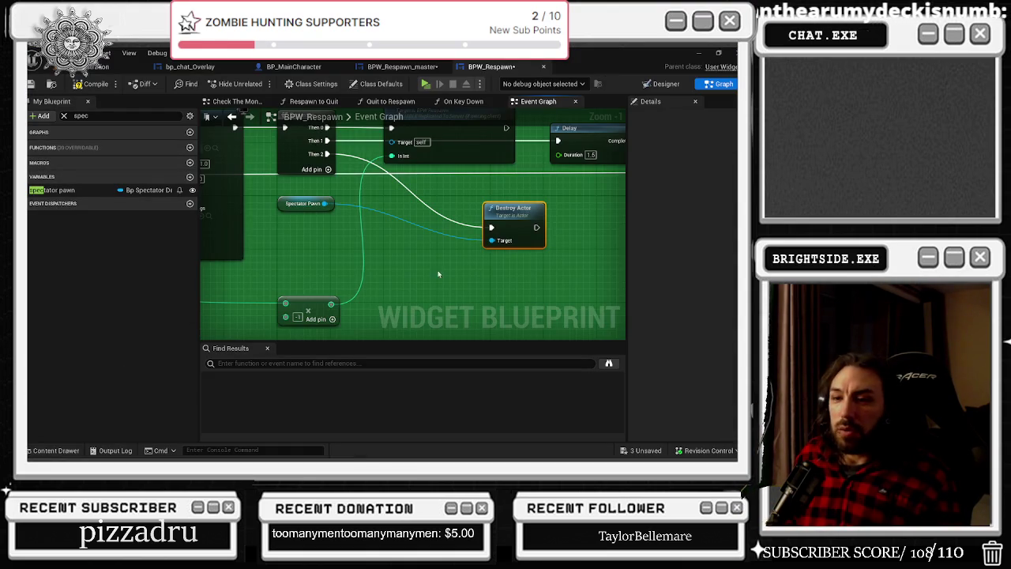
# - Find the Respawn Self Server node and open its definition in BPC_MultiplayerEventsManager
pyautogui.moveTo(462, 251)
pyautogui.mouseDown()
pyautogui.moveTo(529, 248)
pyautogui.moveTo(707, 284)
pyautogui.mouseUp()
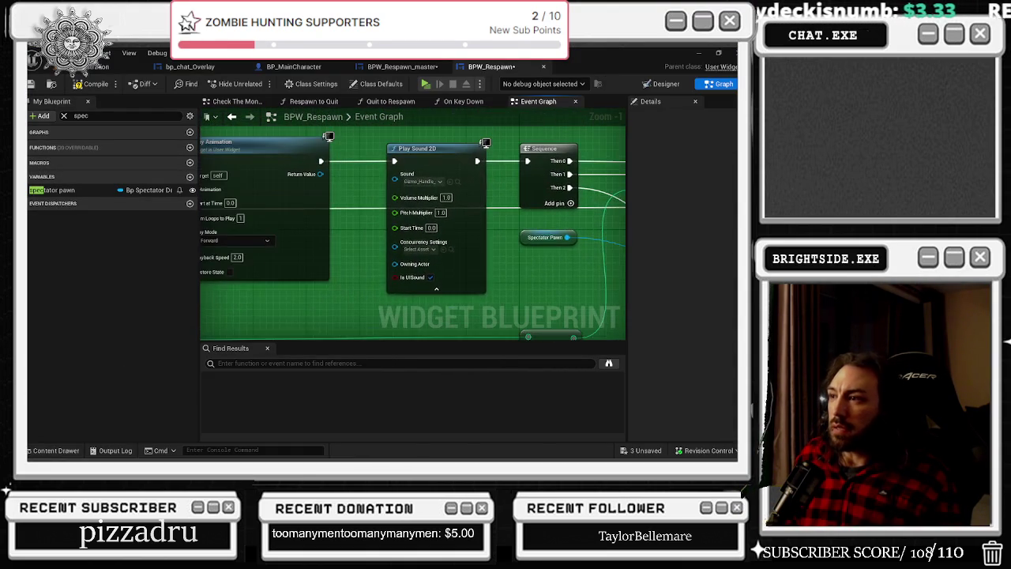
pyautogui.moveTo(442, 331)
pyautogui.mouseDown()
pyautogui.moveTo(262, 355)
pyautogui.moveTo(260, 329)
pyautogui.moveTo(80, 302)
pyautogui.mouseUp()
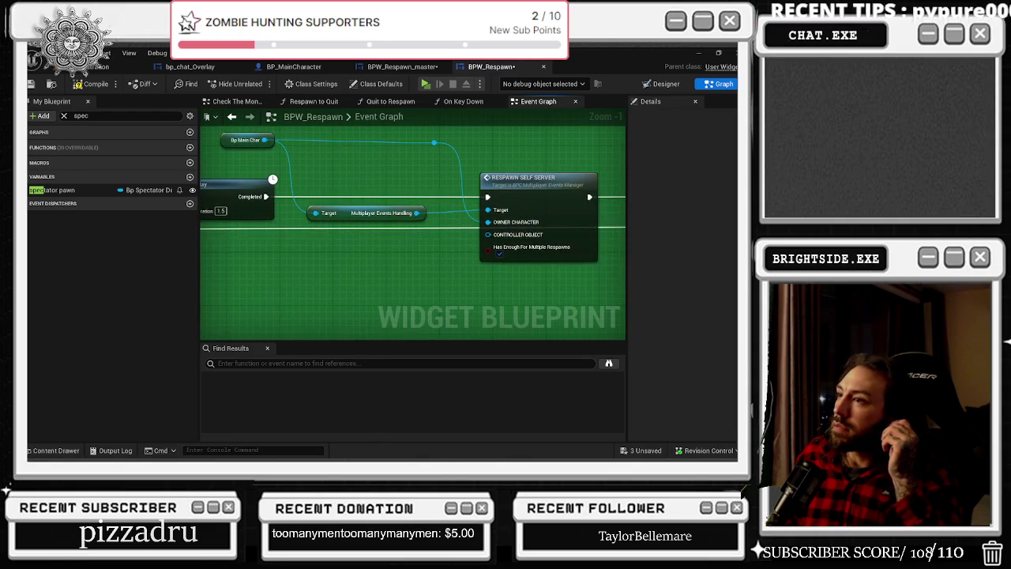
pyautogui.moveTo(411, 237)
pyautogui.mouseDown()
pyautogui.moveTo(142, 213)
pyautogui.moveTo(546, 154)
pyautogui.moveTo(585, 174)
pyautogui.mouseUp()
pyautogui.moveTo(102, 292); pyautogui.dragTo(202, 292)
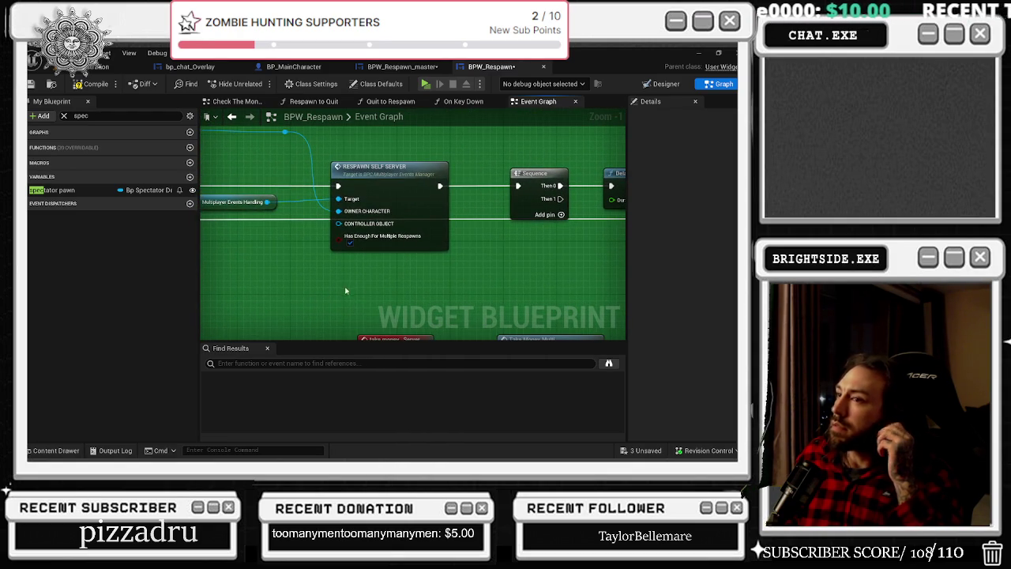
pyautogui.click(381, 181)
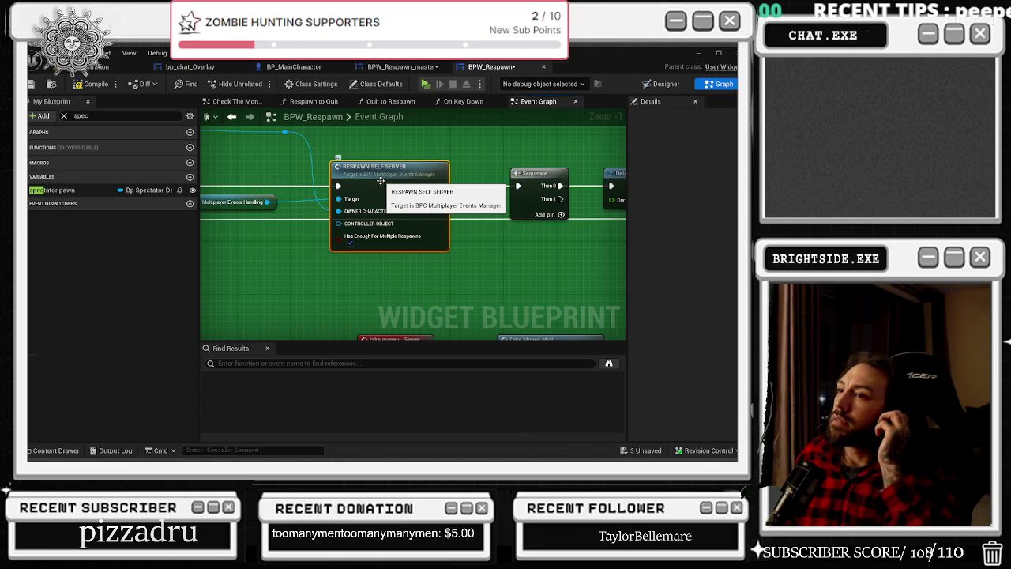
pyautogui.doubleClick(380, 181)
pyautogui.moveTo(220, 200)
pyautogui.mouseDown()
pyautogui.moveTo(506, 153)
pyautogui.moveTo(566, 125)
pyautogui.mouseUp()
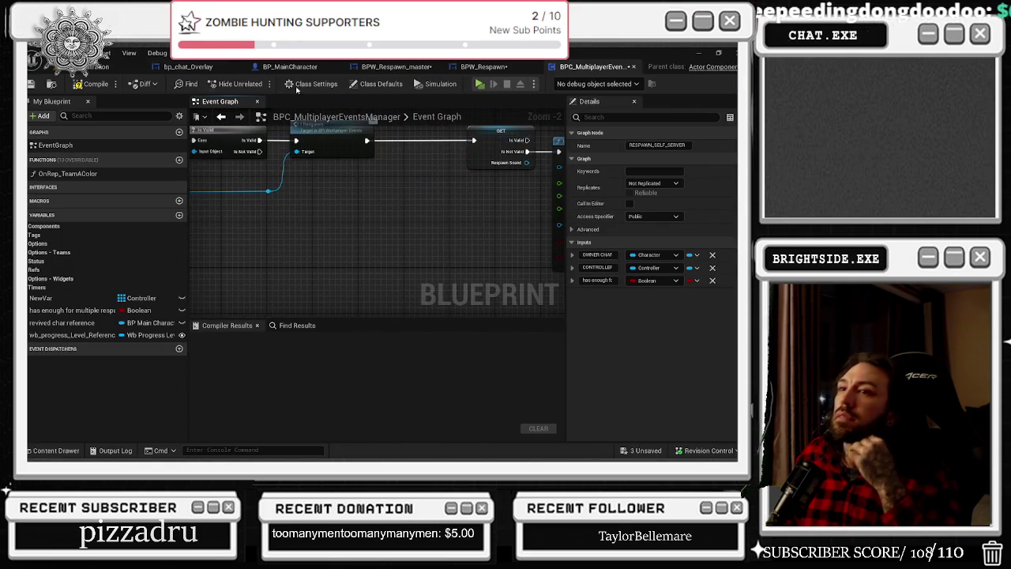
# - Check the BPW_Respawn, BPW_Respawn_master and bp_chat_Overlay tabs, then Save All
pyautogui.click(483, 67)
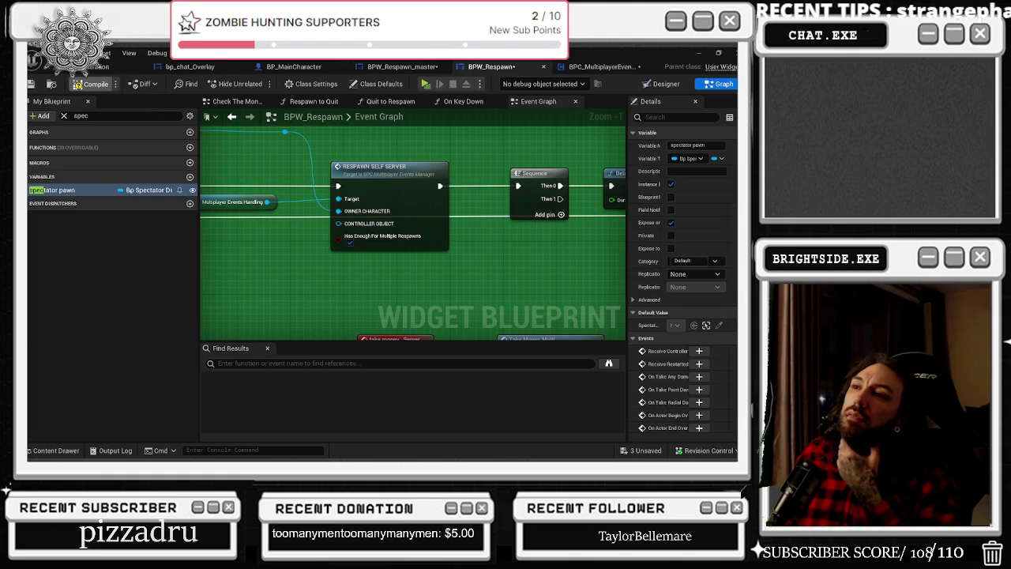
pyautogui.click(401, 66)
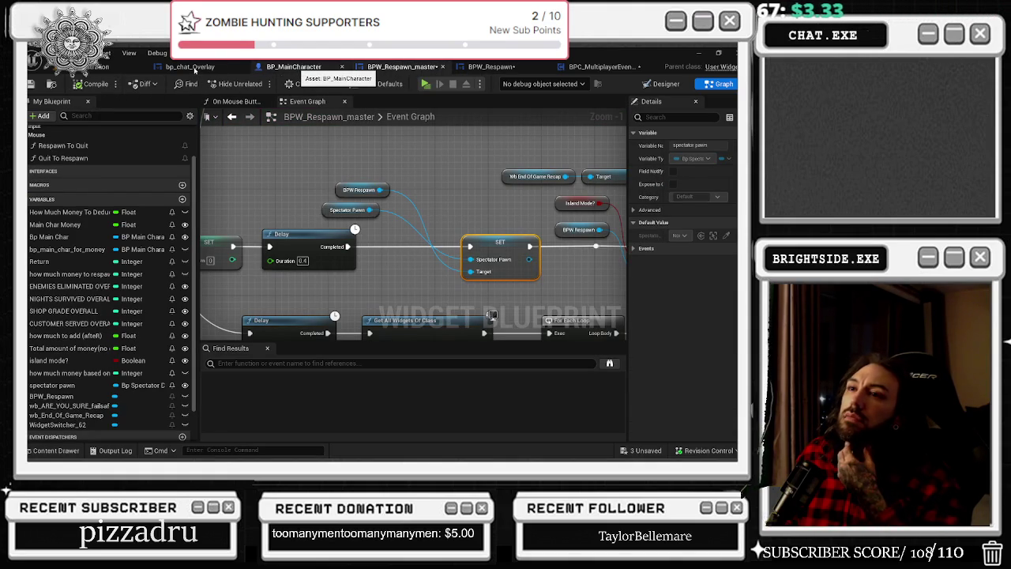
pyautogui.click(189, 67)
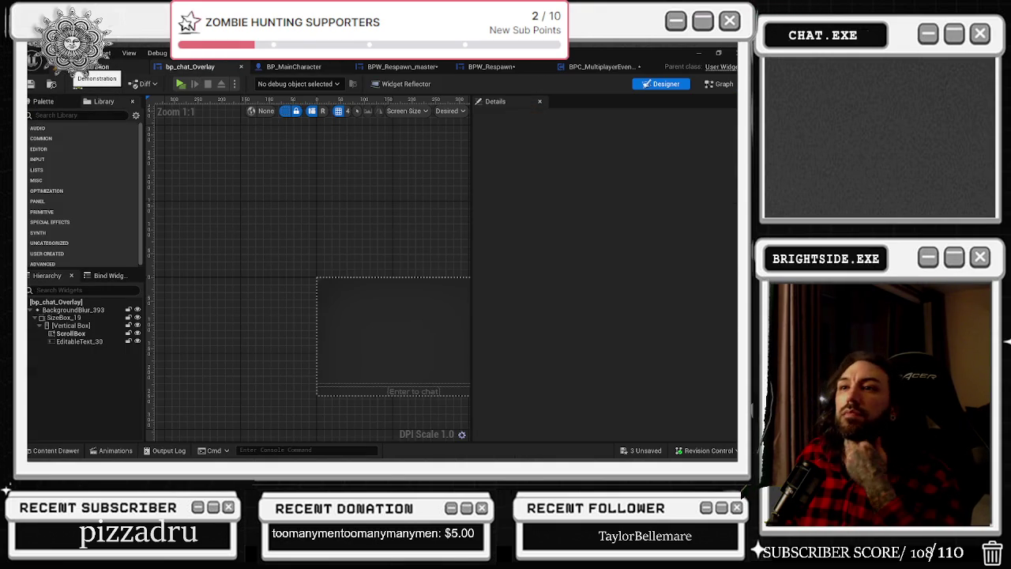
pyautogui.click(33, 85)
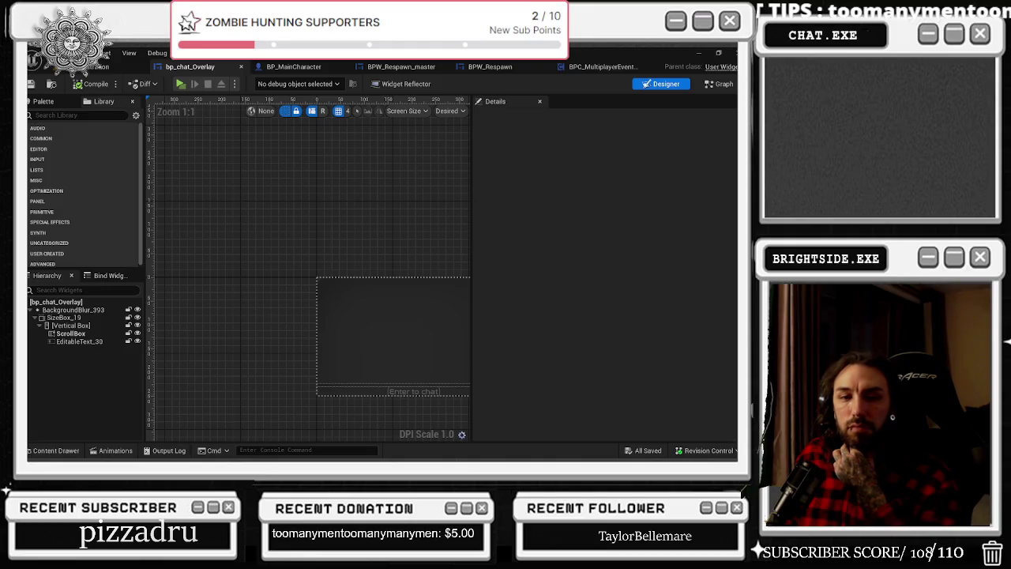
pyautogui.click(98, 68)
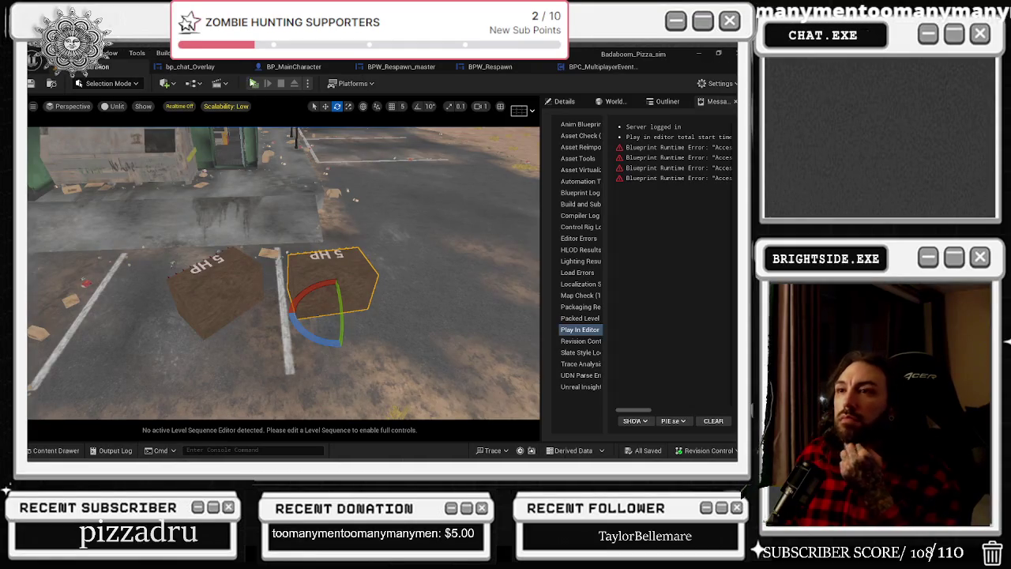
# - Run a Play In Editor test up to the Continue? $500 screen, then stop it
pyautogui.click(254, 83)
pyautogui.hotkey('alt', 'Tab')
pyautogui.hotkey('alt', 'Tab')
pyautogui.hotkey('alt', 'Tab')
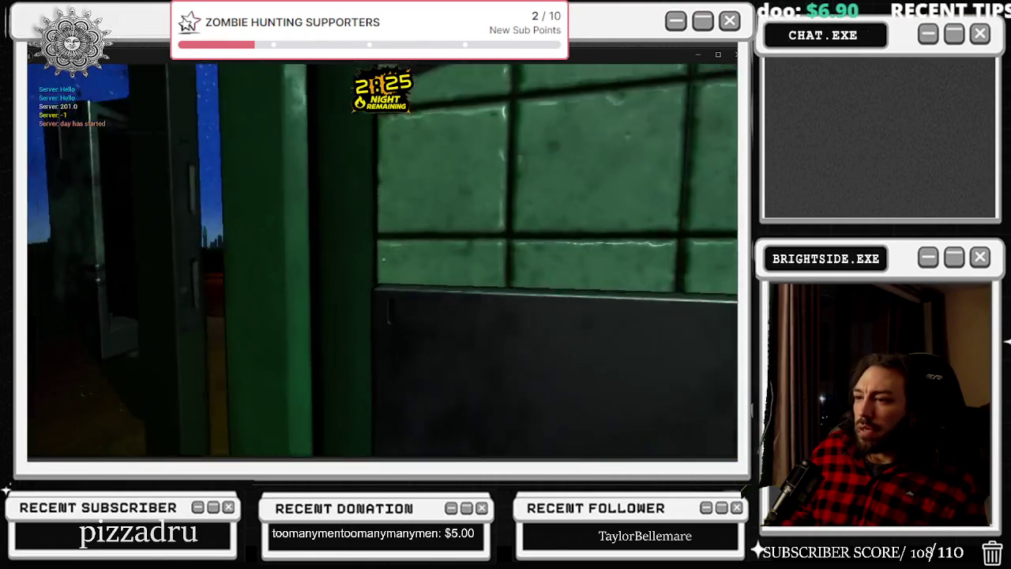
pyautogui.press('Escape')
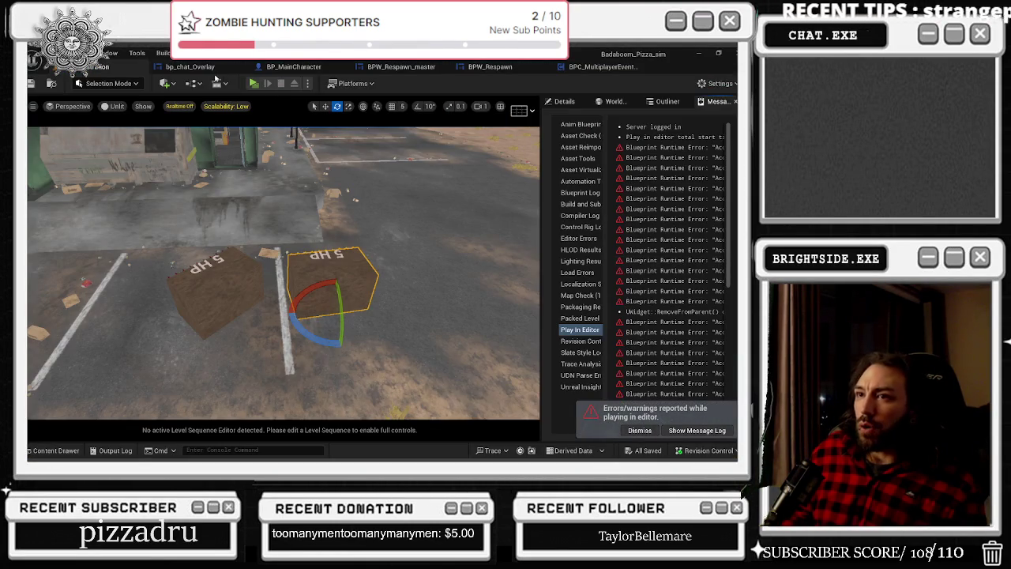
# - Wire SpawnActor's Return Value into the respawn master widget's Spectator Pawn input through a reroute
pyautogui.click(293, 66)
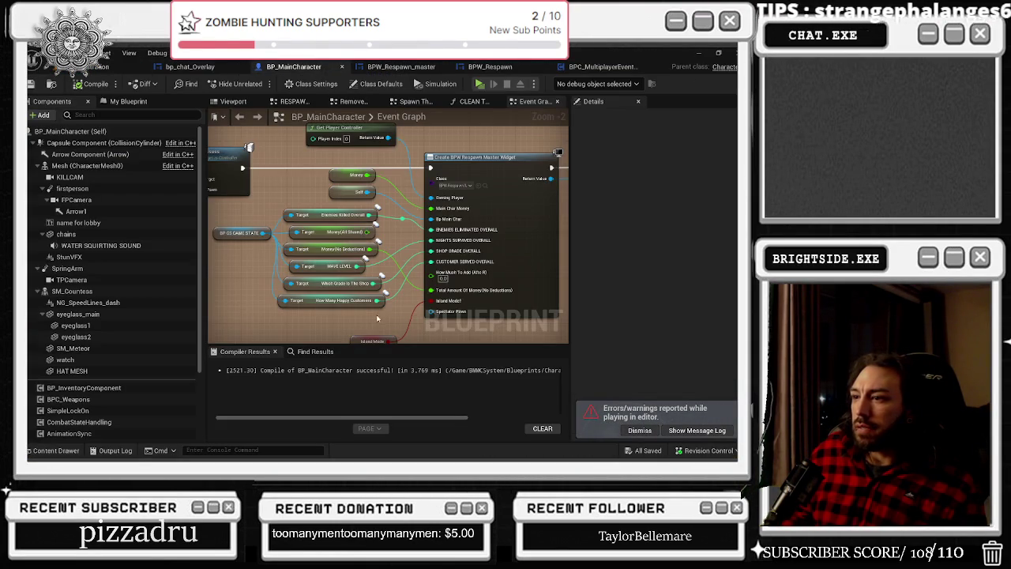
pyautogui.moveTo(399, 320); pyautogui.dragTo(635, 308)
pyautogui.moveTo(394, 167)
pyautogui.mouseDown()
pyautogui.moveTo(560, 225)
pyautogui.moveTo(474, 328)
pyautogui.mouseUp()
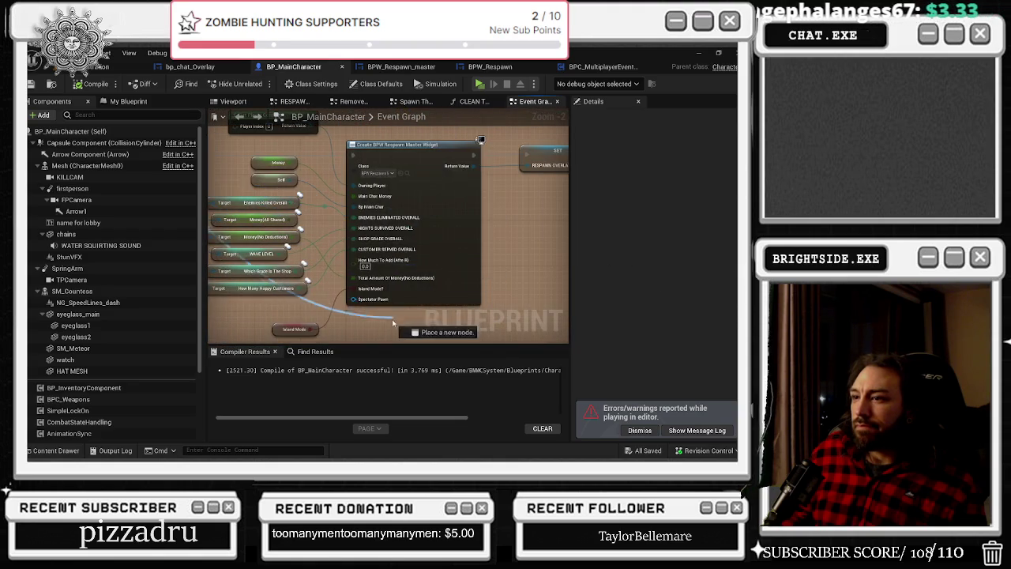
pyautogui.press('Escape')
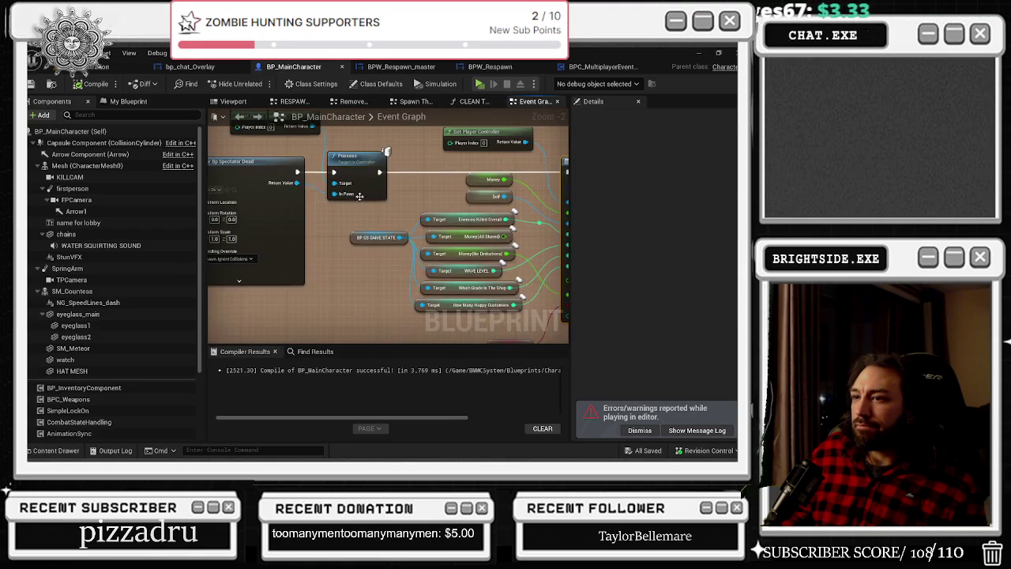
pyautogui.moveTo(304, 194); pyautogui.dragTo(533, 323)
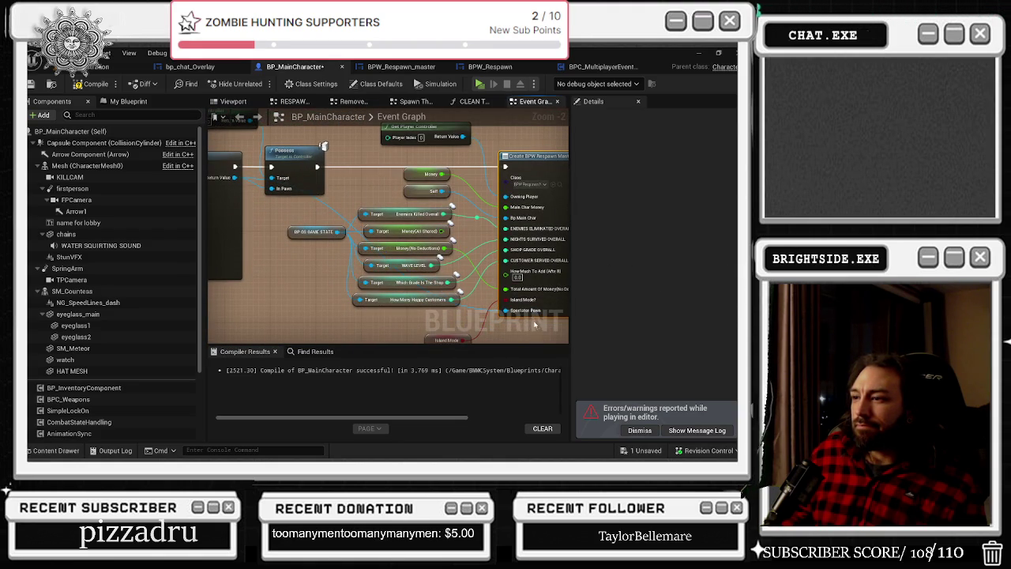
pyautogui.doubleClick(323, 203)
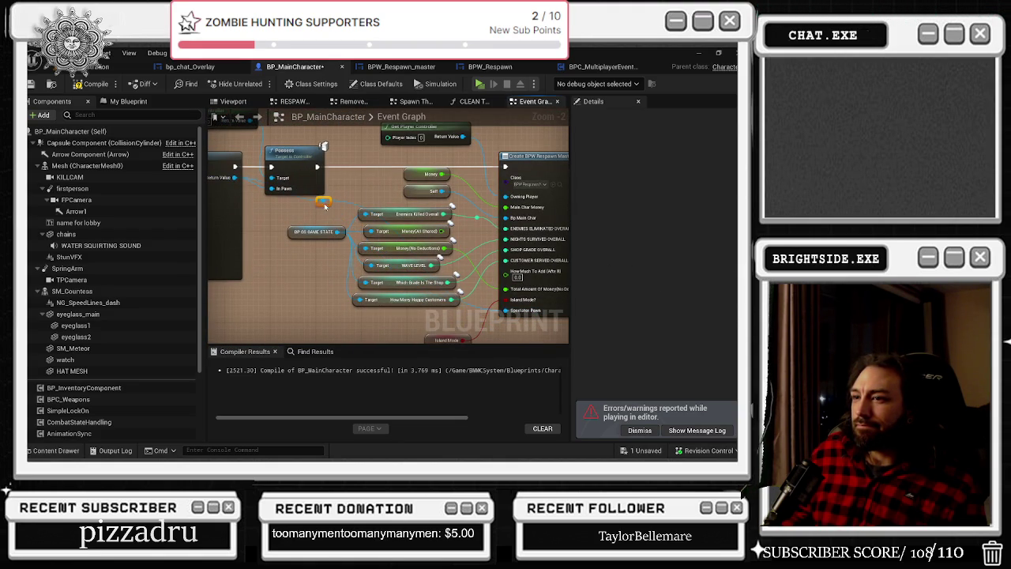
pyautogui.moveTo(321, 208); pyautogui.dragTo(335, 210)
pyautogui.press('Escape')
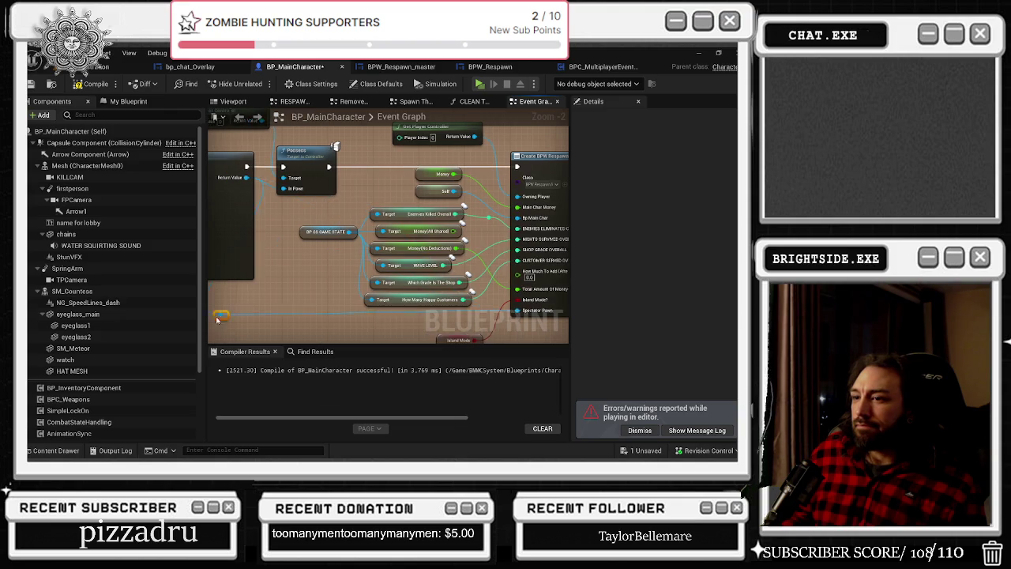
pyautogui.moveTo(268, 308); pyautogui.dragTo(289, 314)
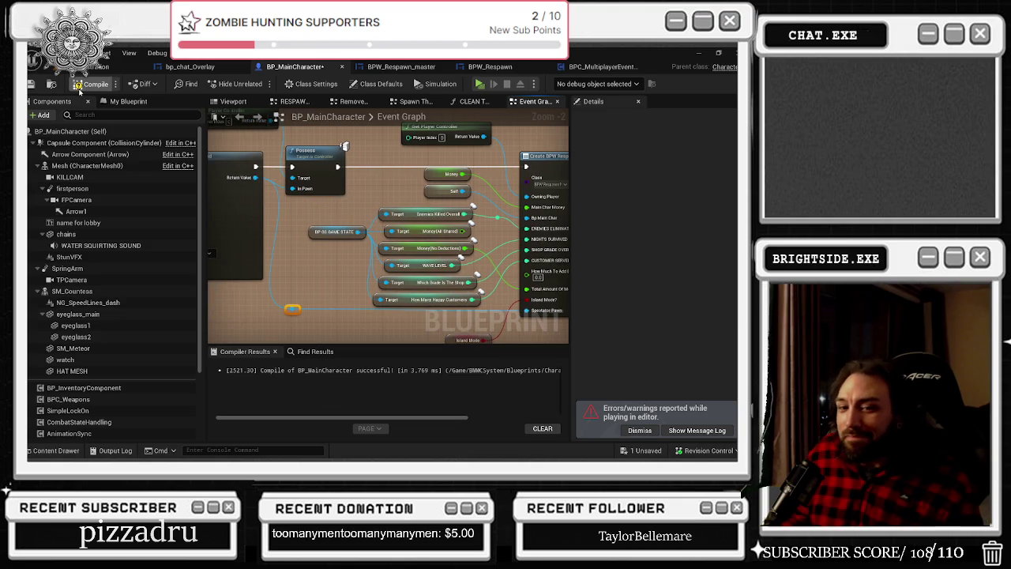
# - Compile BP_MainCharacter and save it from the unsaved assets list
pyautogui.click(30, 85)
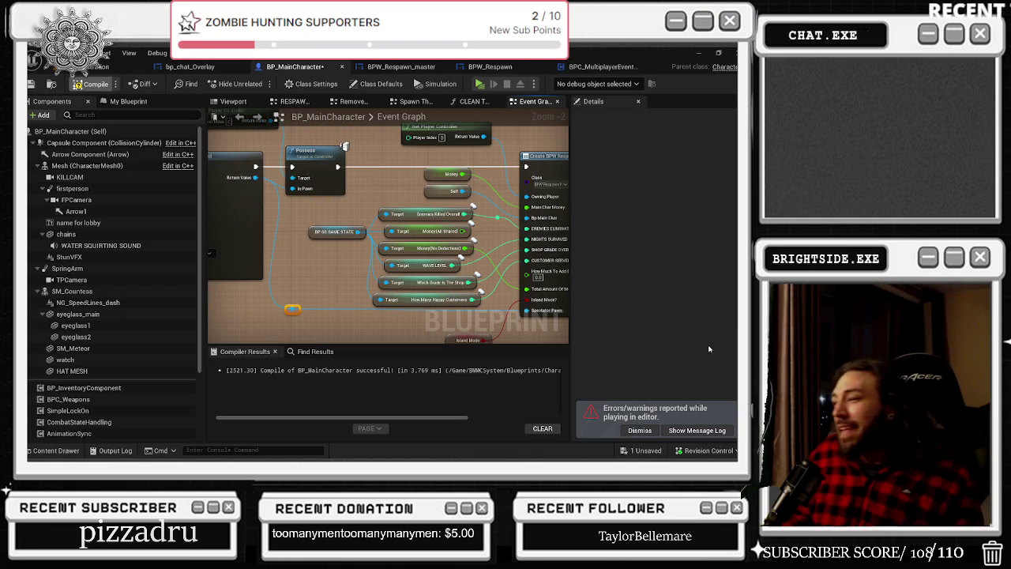
pyautogui.click(645, 451)
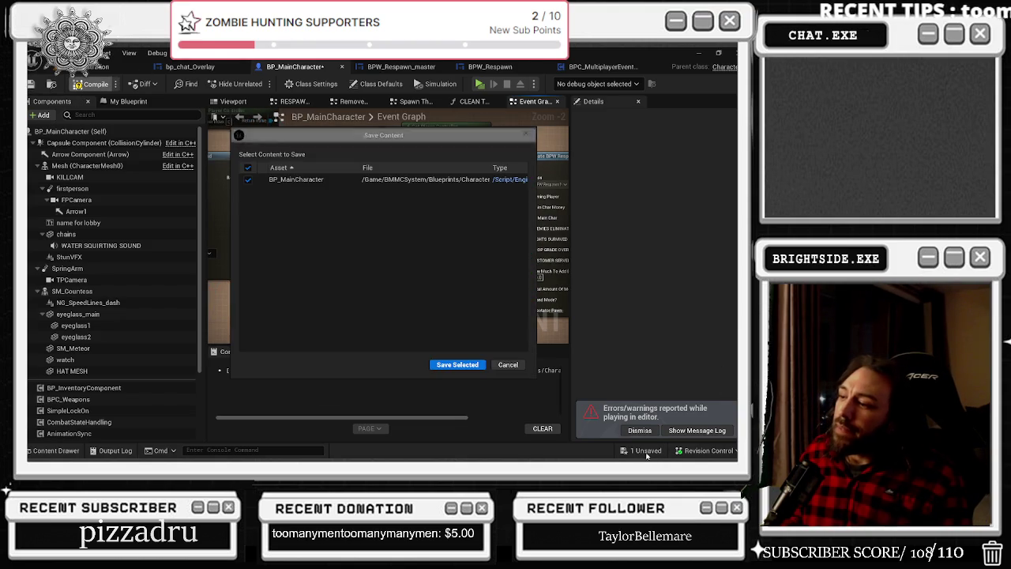
pyautogui.click(444, 368)
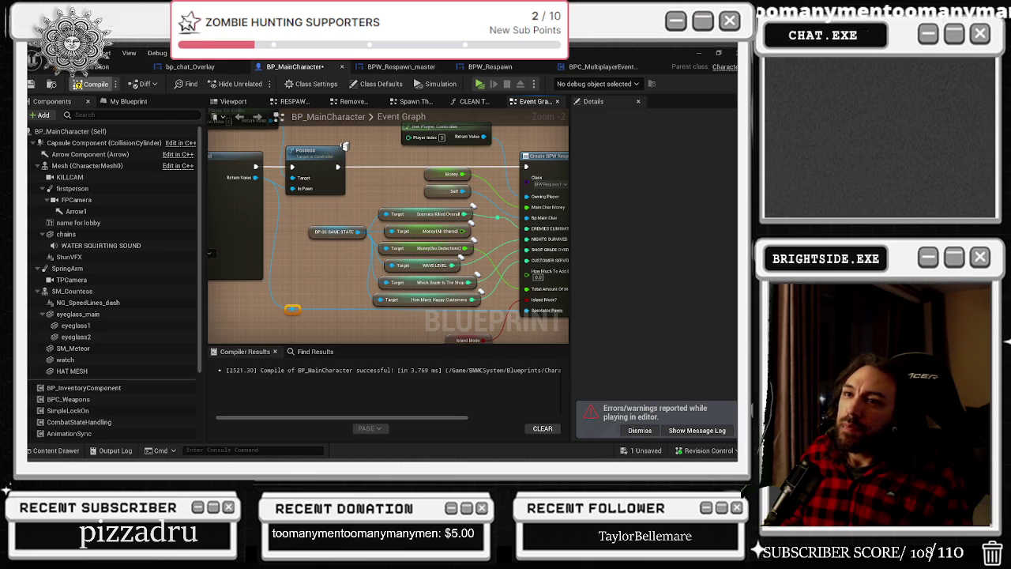
pyautogui.click(96, 67)
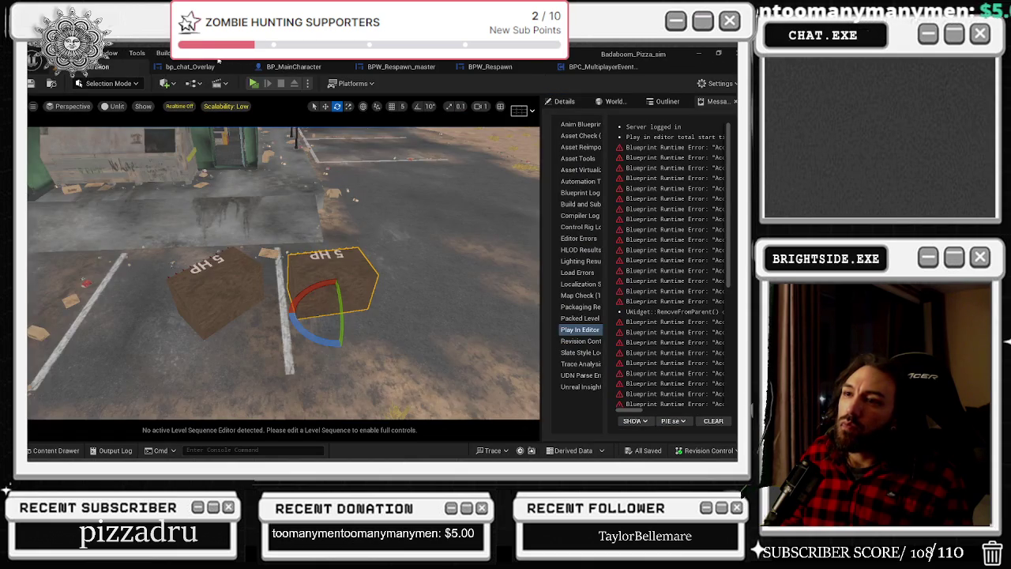
# - Start Play In Editor, walk outside in third person and die on the spiked blocks
pyautogui.click(254, 83)
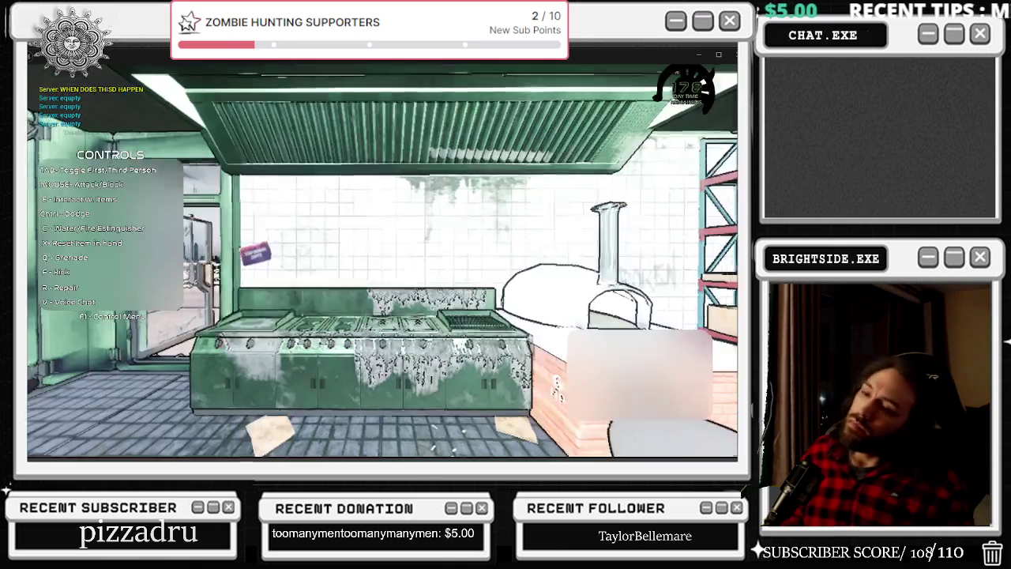
pyautogui.press('w')
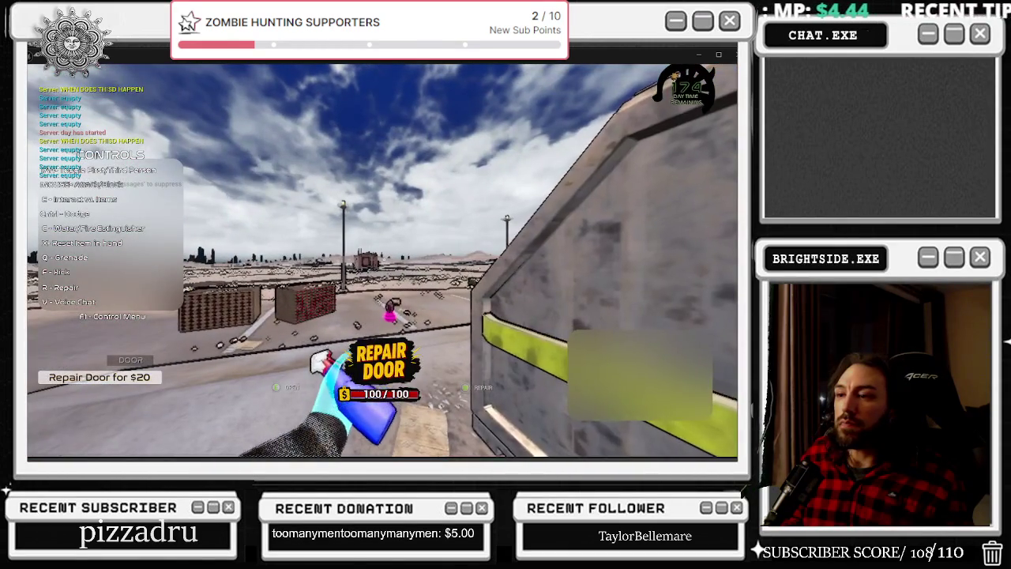
pyautogui.press('w')
pyautogui.press('w')
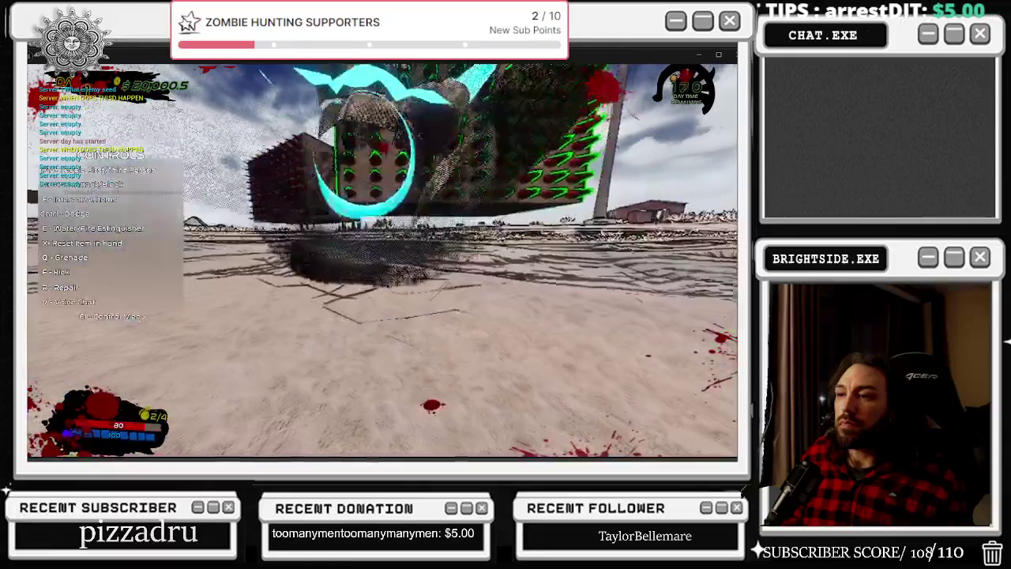
pyautogui.press('Tab')
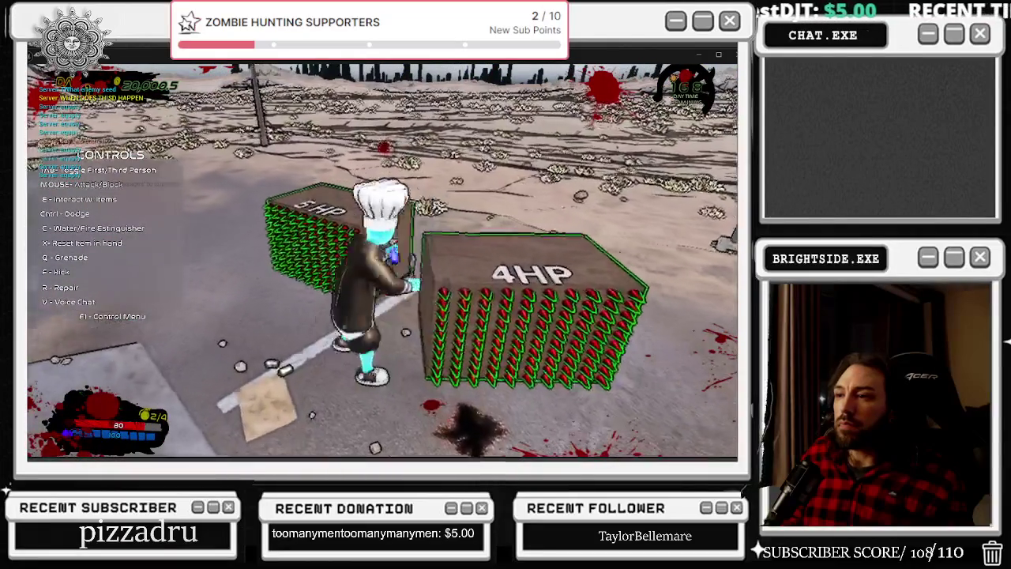
pyautogui.press('w')
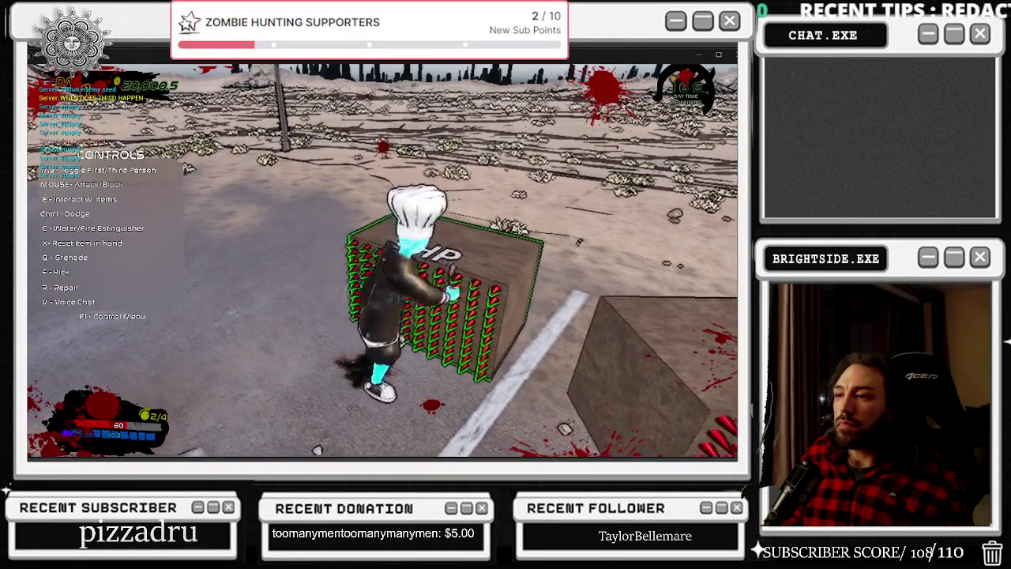
pyautogui.press('w')
pyautogui.press('w')
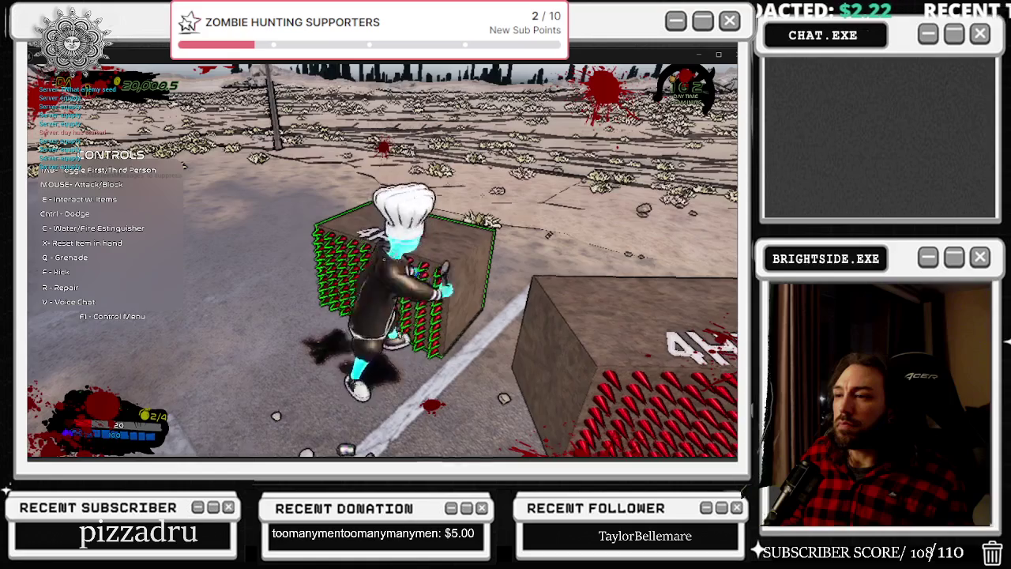
pyautogui.press('w')
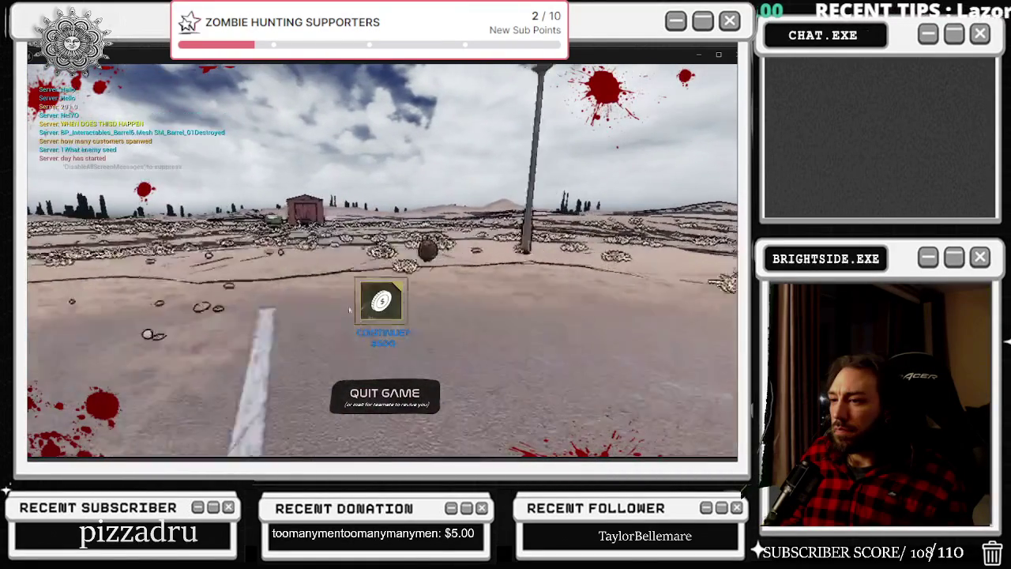
# - Continue for $500 after dying, then end the play session
pyautogui.click(395, 301)
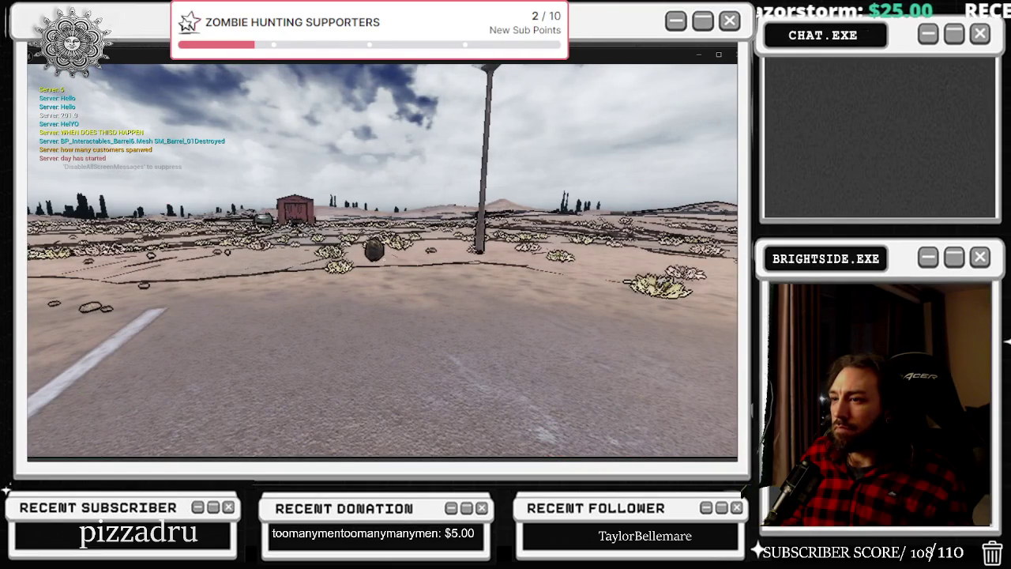
pyautogui.hotkey('alt', 'Tab')
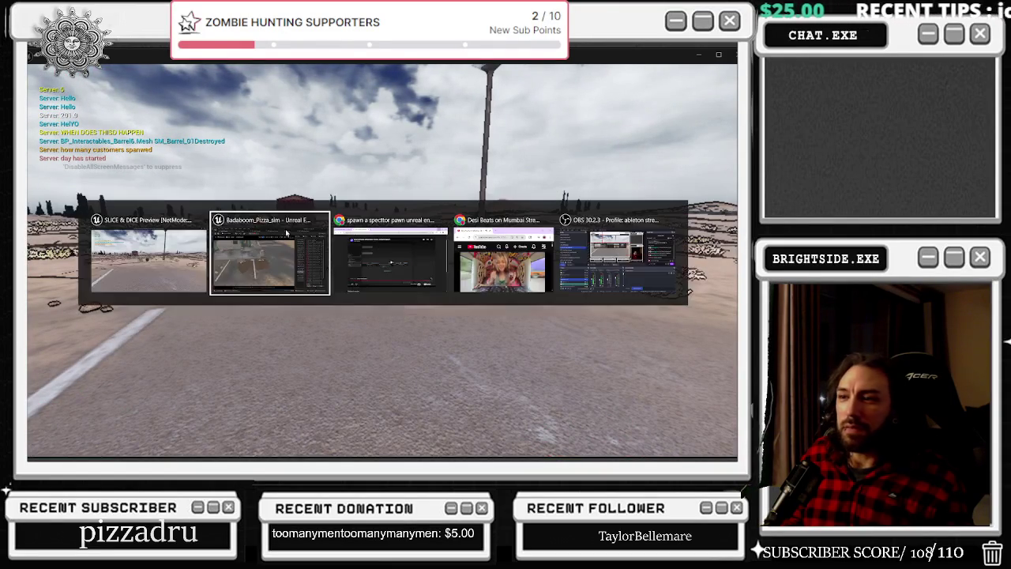
pyautogui.hotkey('alt', 'Tab')
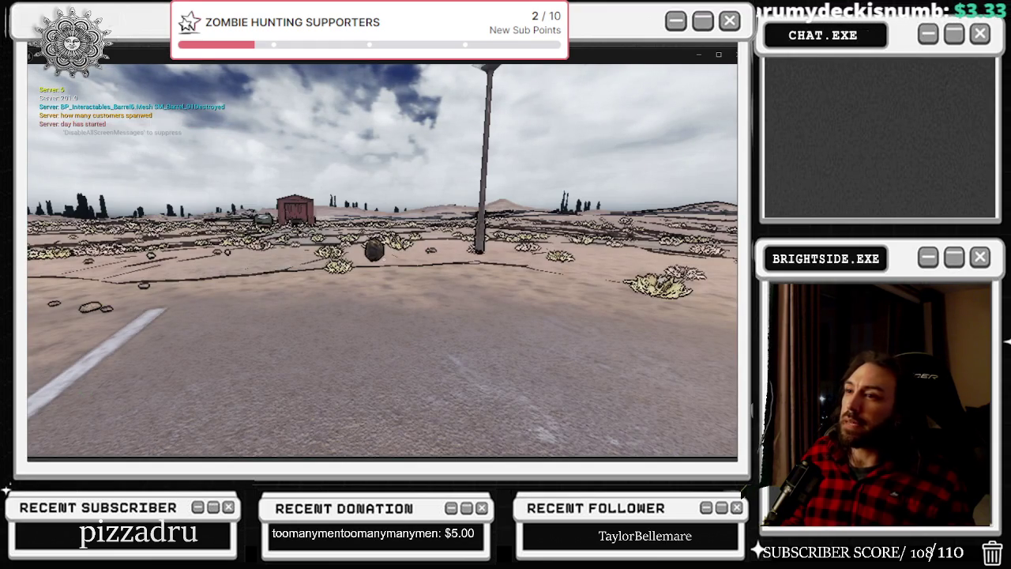
pyautogui.press('Escape')
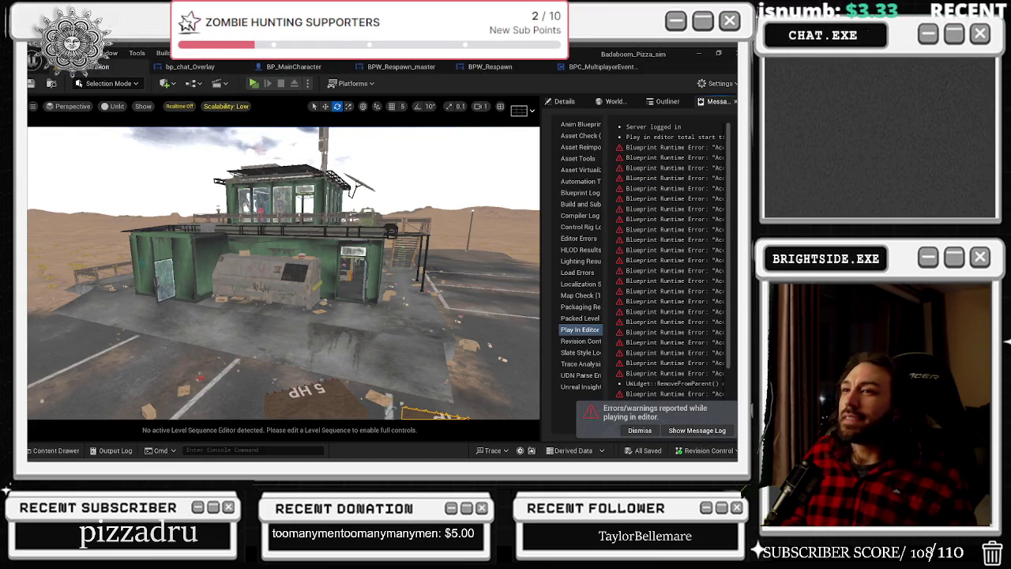
# - Review the respawn widget graphs, including the Delay and SET Main Char Money nodes
pyautogui.click(595, 67)
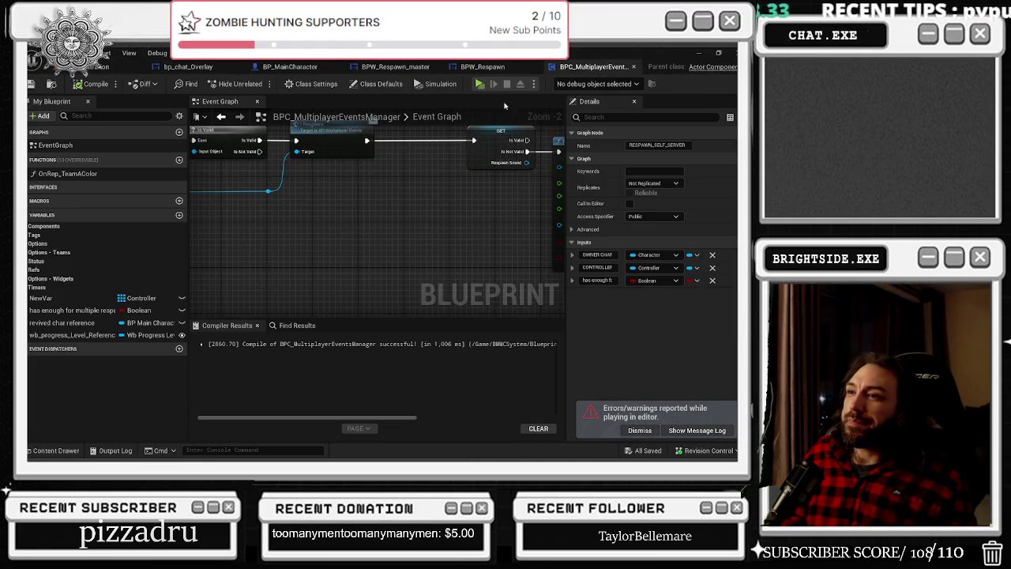
pyautogui.click(484, 68)
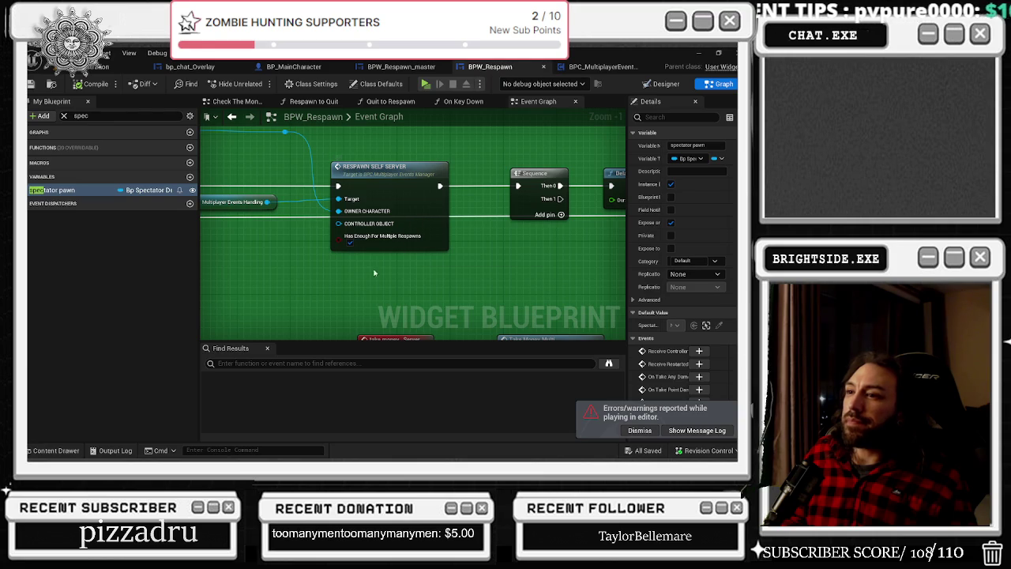
pyautogui.click(400, 66)
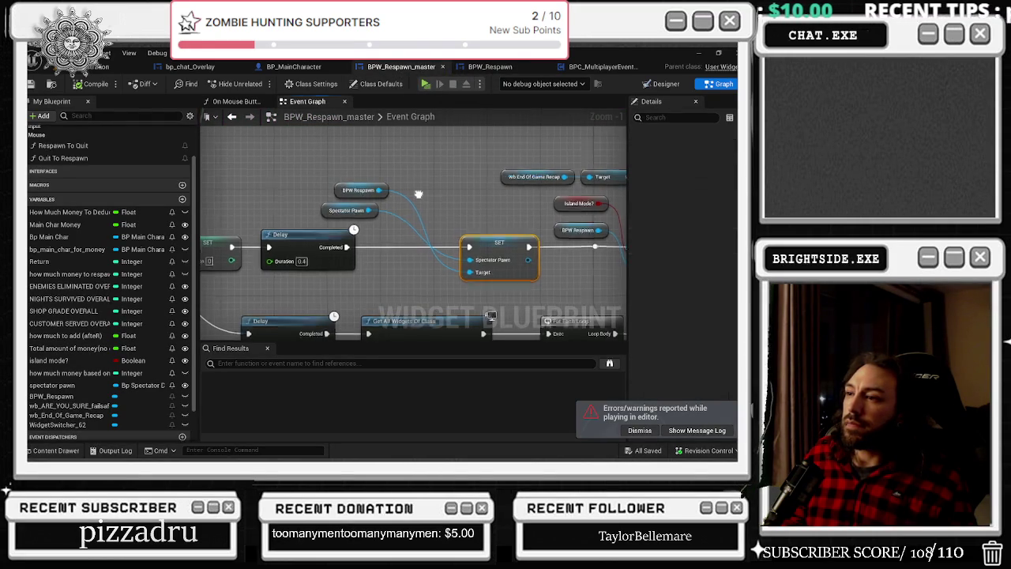
pyautogui.moveTo(419, 191); pyautogui.dragTo(211, 203)
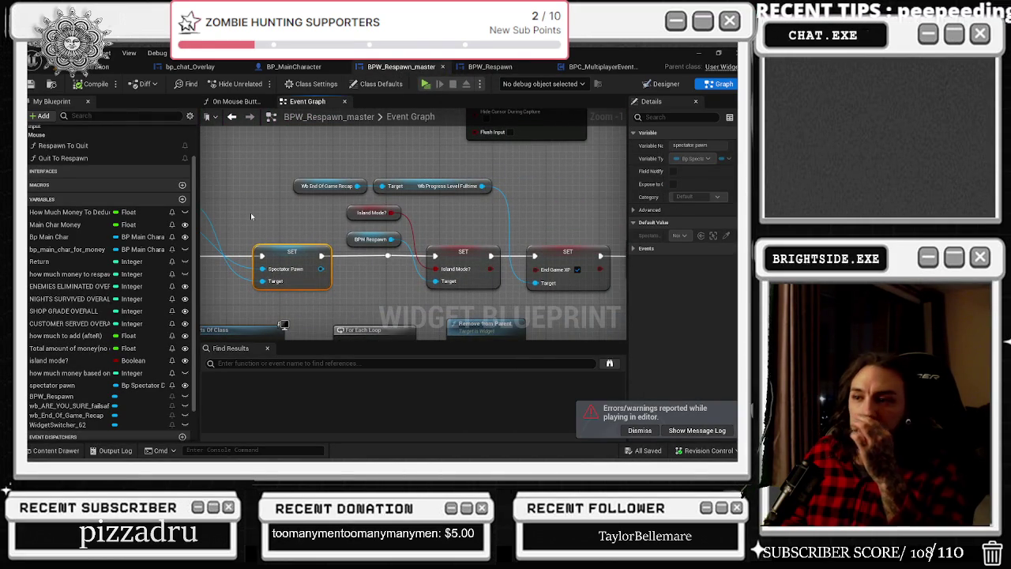
pyautogui.moveTo(608, 229); pyautogui.dragTo(402, 222)
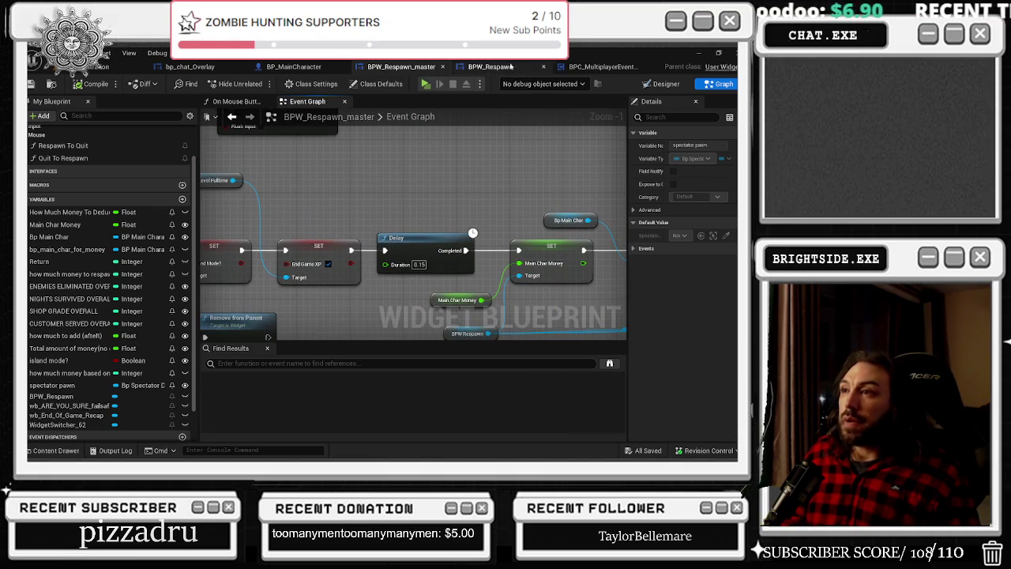
# - Inspect the events manager's RESPAWN SERVER Multi node, then return to BP_MainCharacter's Event Graph
pyautogui.click(489, 66)
pyautogui.click(584, 67)
pyautogui.moveTo(420, 165); pyautogui.dragTo(441, 255)
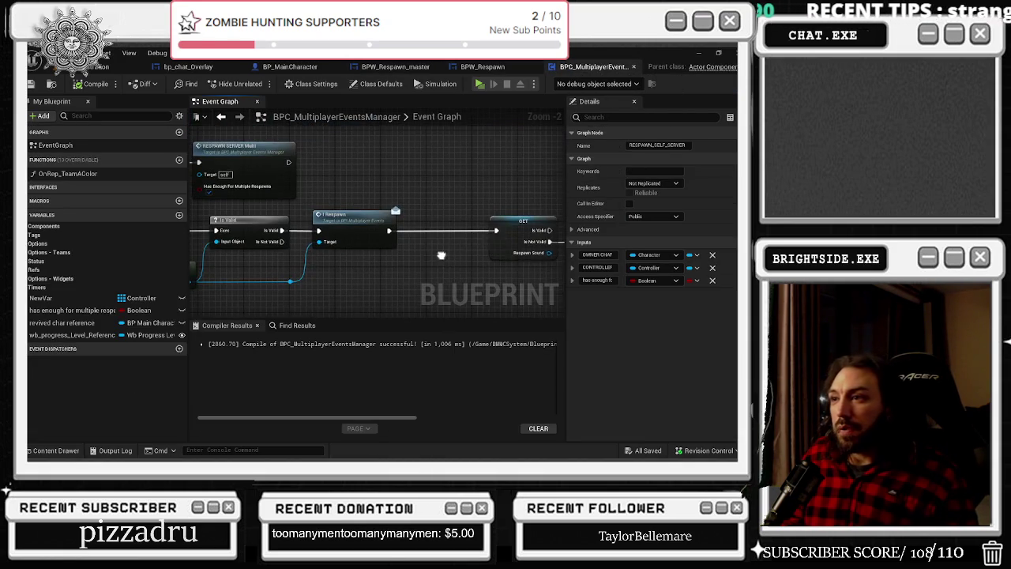
pyautogui.scroll(-2, 417, 255)
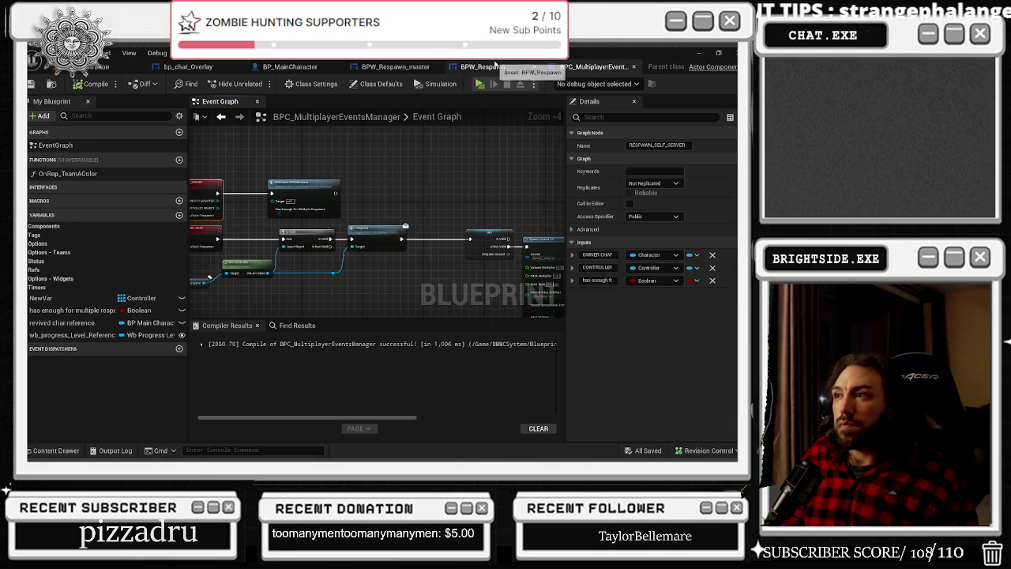
pyautogui.click(290, 66)
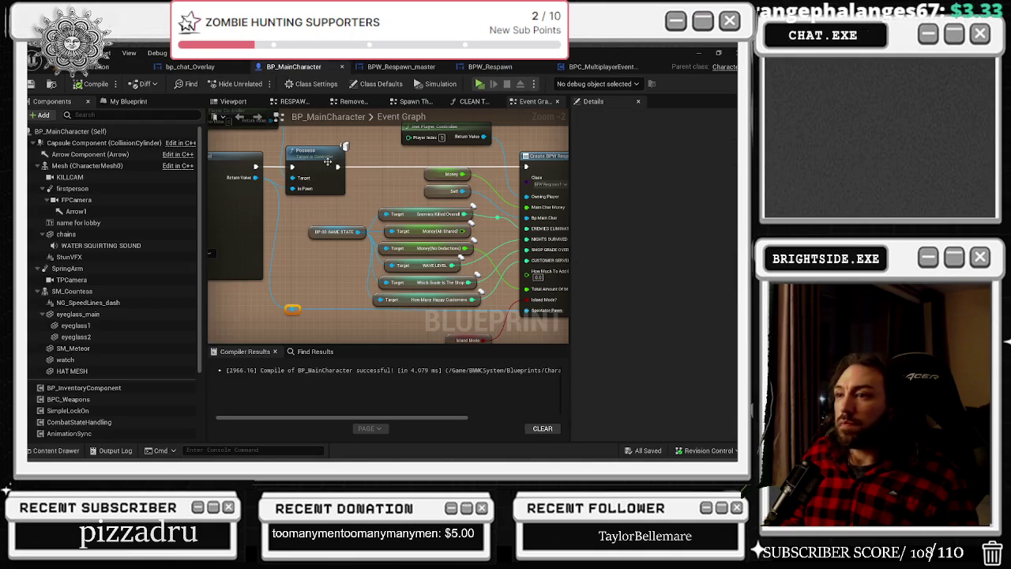
pyautogui.moveTo(393, 176); pyautogui.dragTo(288, 161)
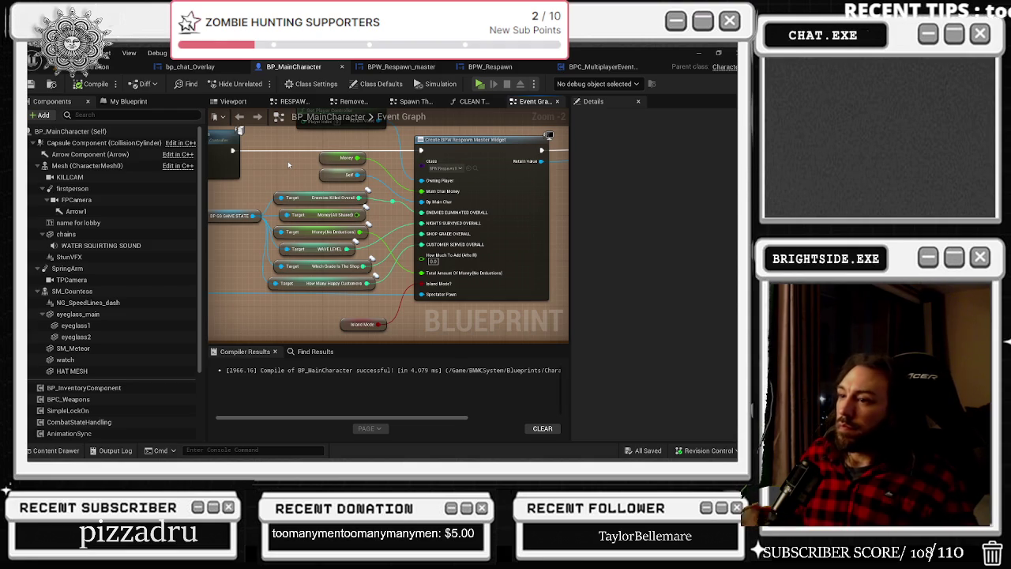
pyautogui.moveTo(287, 161)
pyautogui.mouseDown()
pyautogui.moveTo(505, 304)
pyautogui.moveTo(354, 204)
pyautogui.mouseUp()
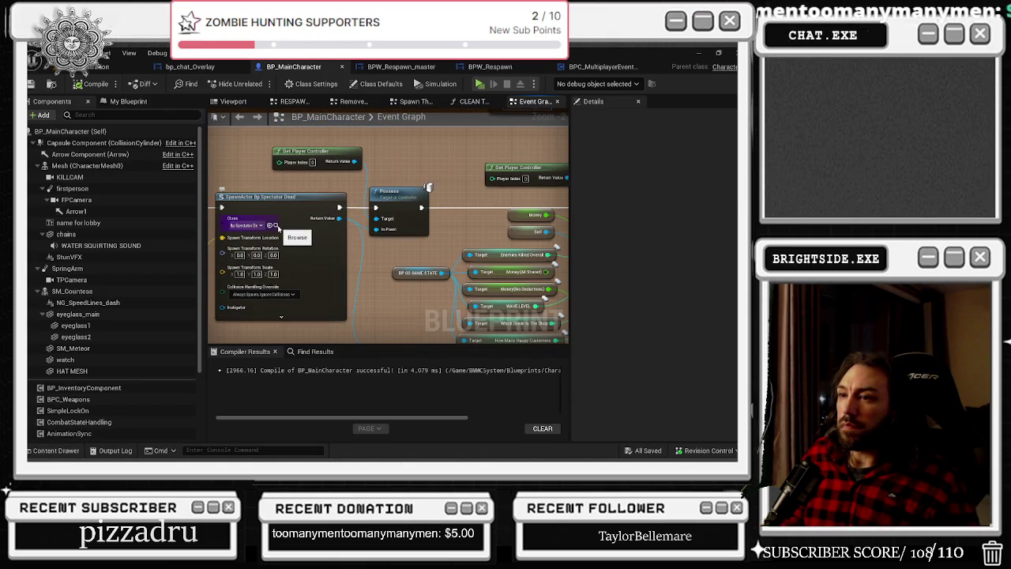
pyautogui.click(278, 227)
pyautogui.doubleClick(361, 259)
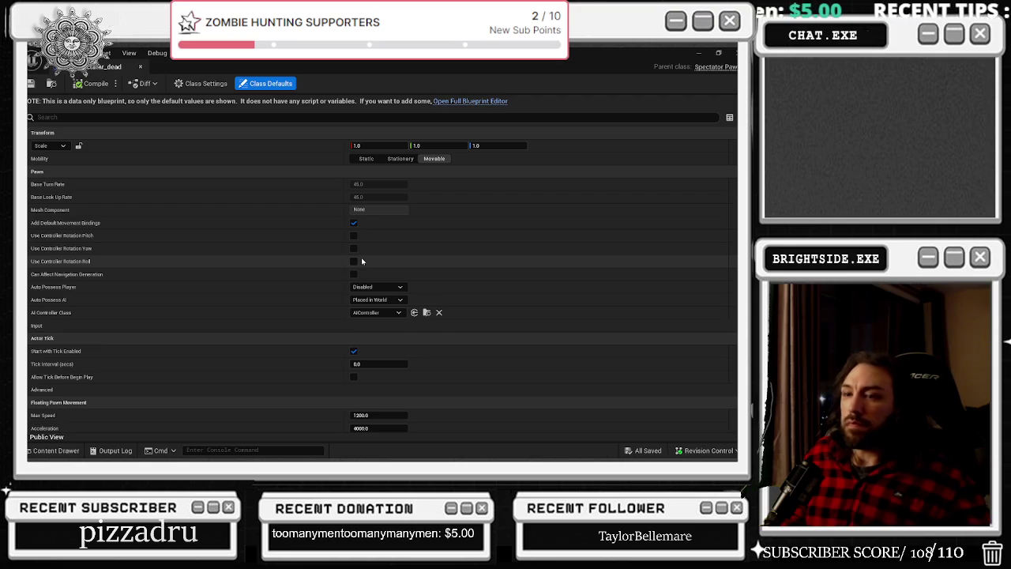
pyautogui.click(395, 287)
pyautogui.click(371, 293)
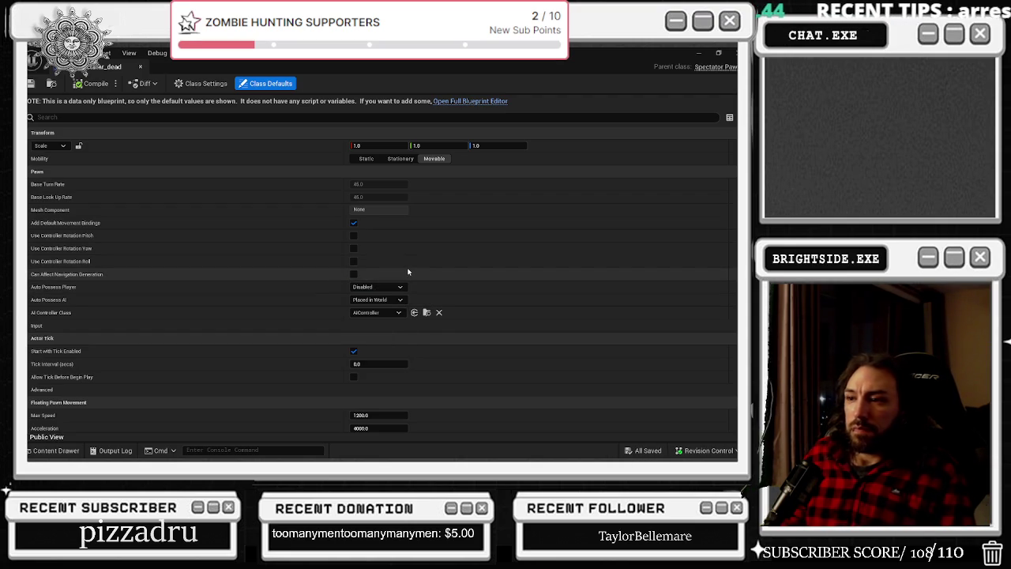
pyautogui.click(398, 312)
pyautogui.click(398, 312)
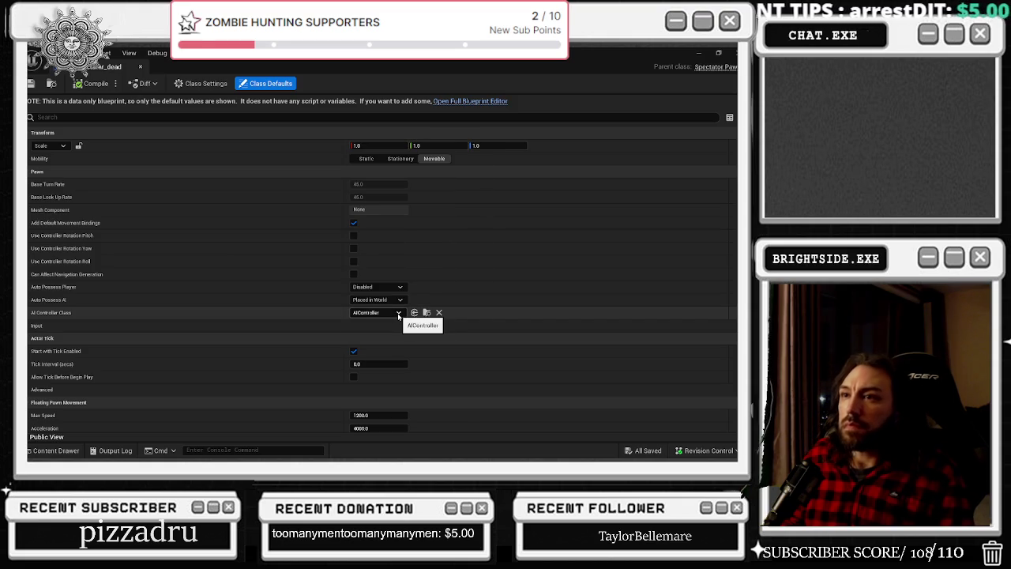
pyautogui.click(379, 313)
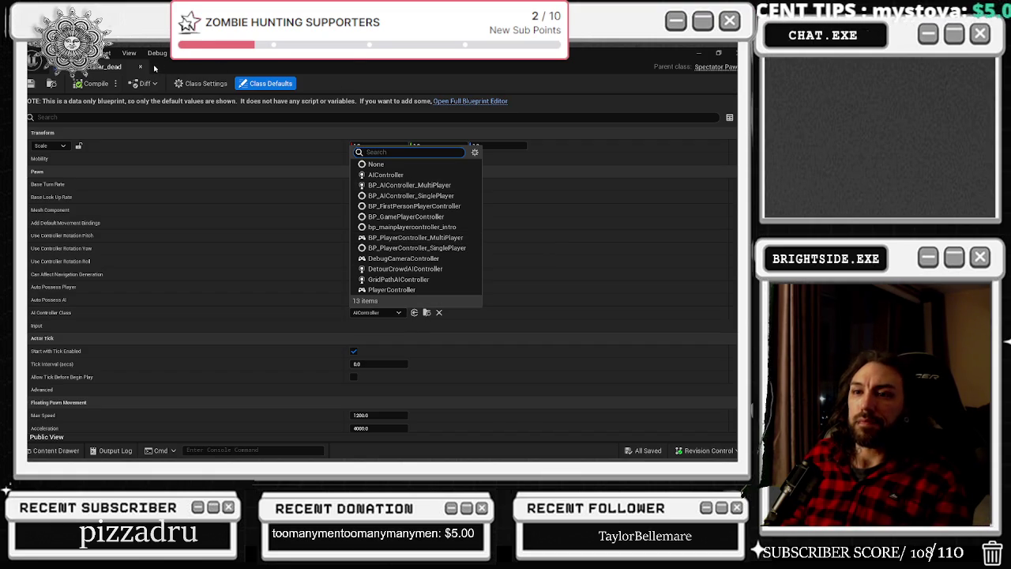
pyautogui.click(142, 67)
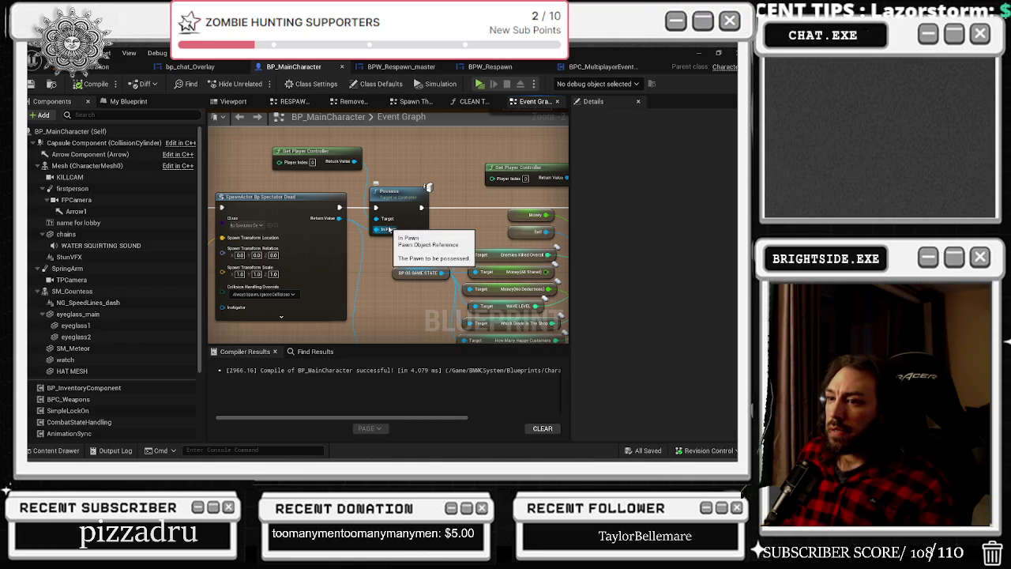
# - Check the Create BPW Respawn Master Widget node, then survey the BPW_Respawn_master graph
pyautogui.moveTo(365, 278); pyautogui.dragTo(257, 236)
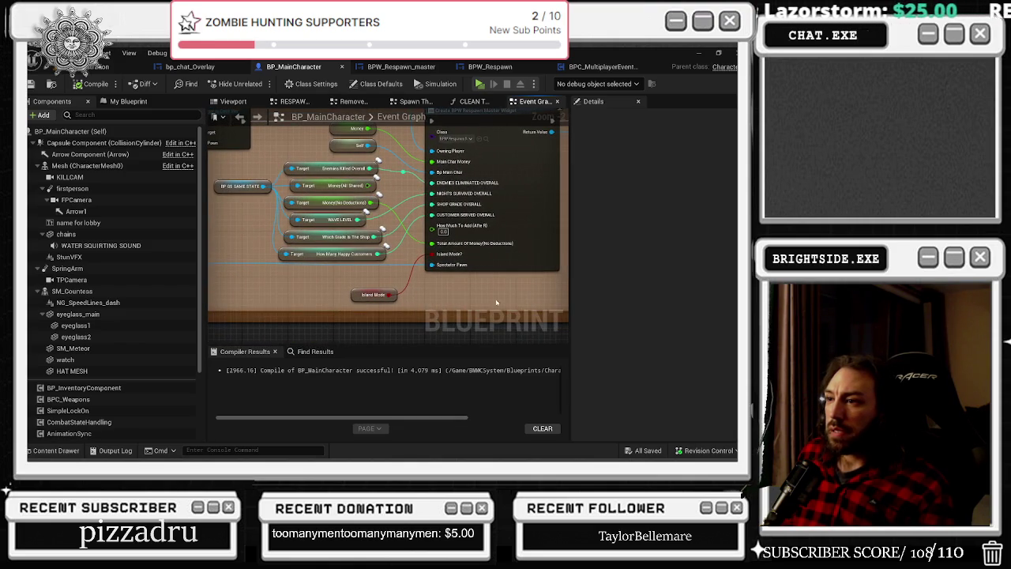
pyautogui.moveTo(506, 295); pyautogui.dragTo(470, 366)
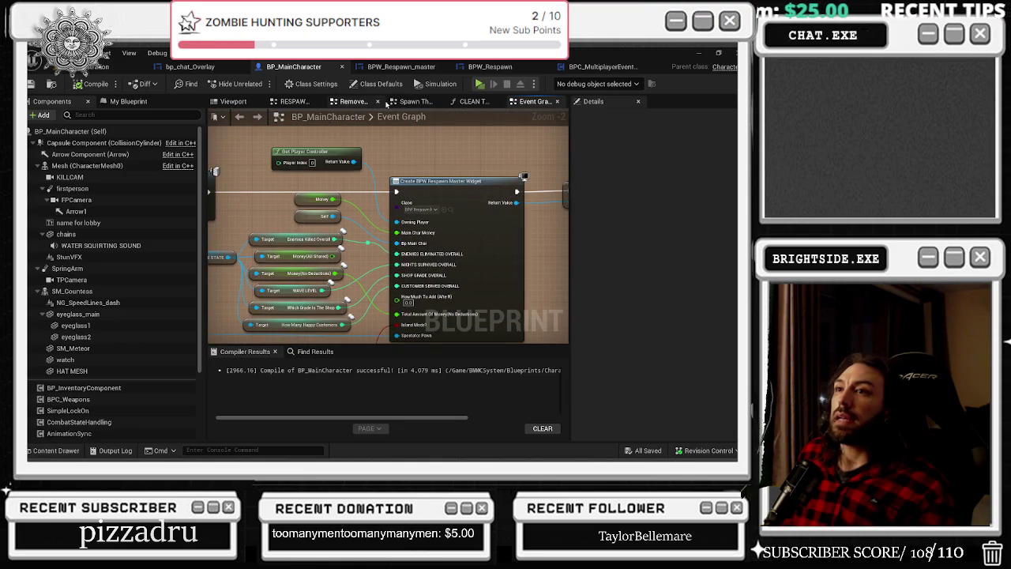
pyautogui.click(490, 67)
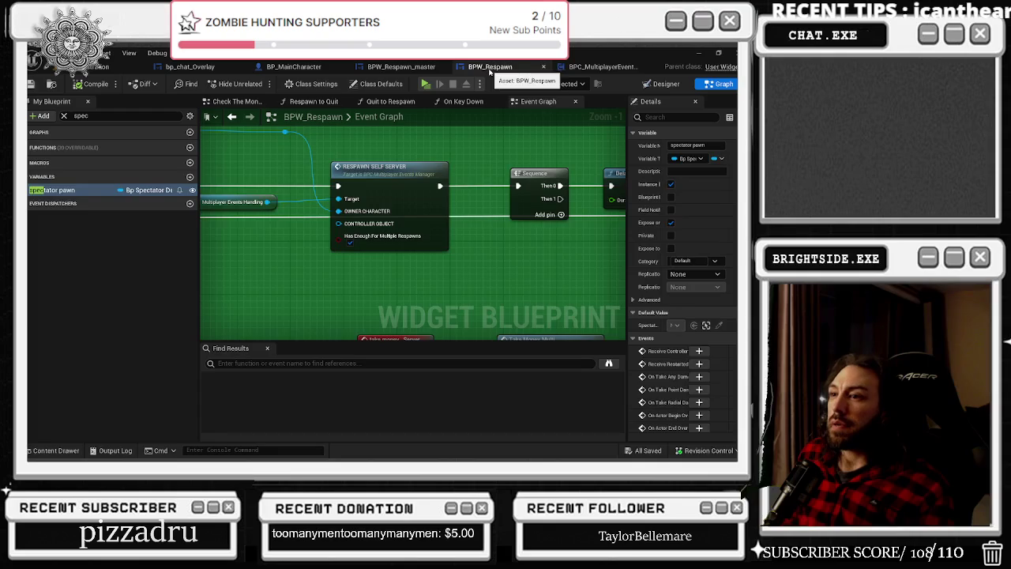
pyautogui.click(402, 66)
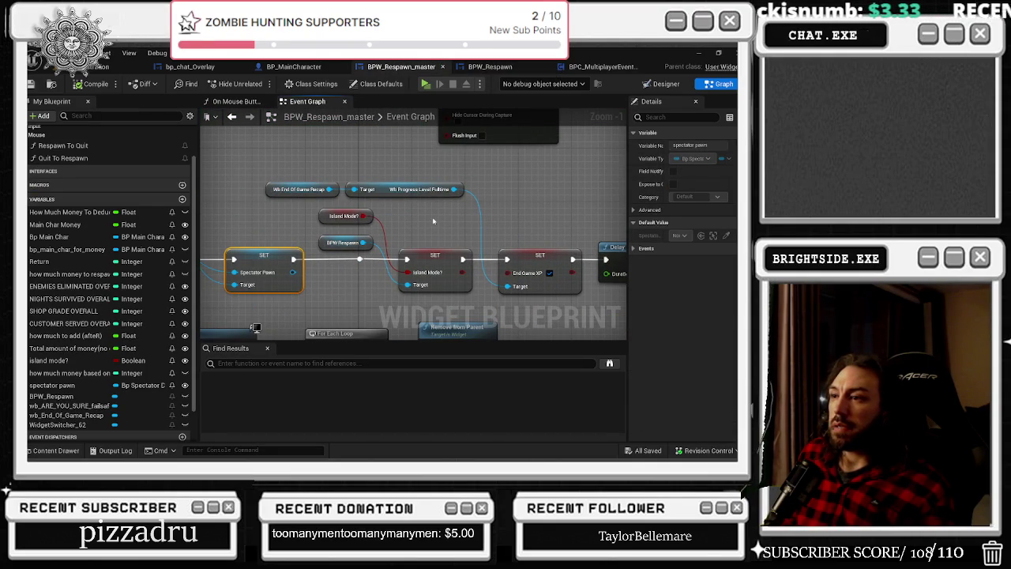
pyautogui.moveTo(305, 224)
pyautogui.mouseDown()
pyautogui.moveTo(525, 334)
pyautogui.moveTo(458, 351)
pyautogui.moveTo(249, 350)
pyautogui.mouseUp()
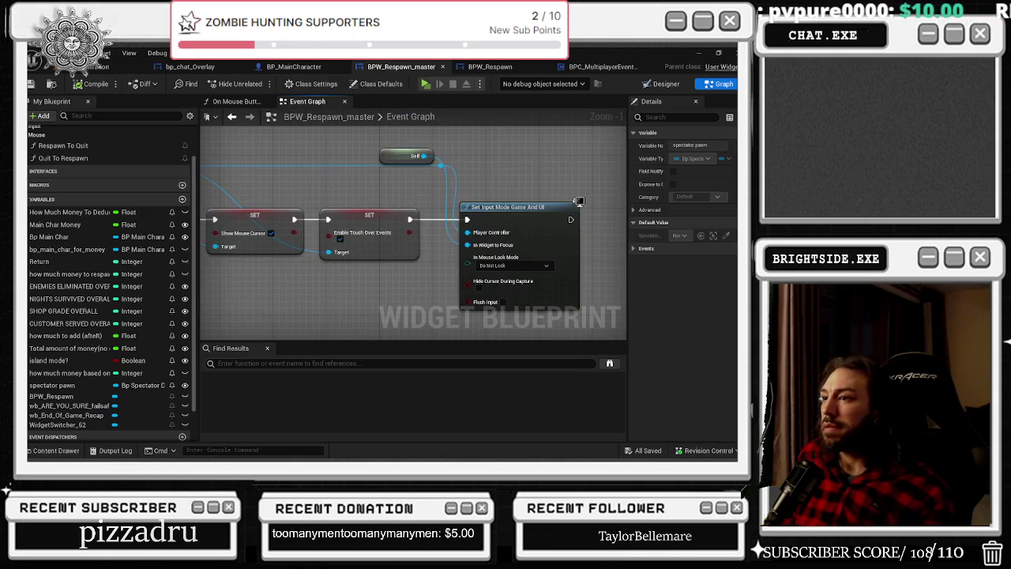
pyautogui.scroll(-3, 280, 299)
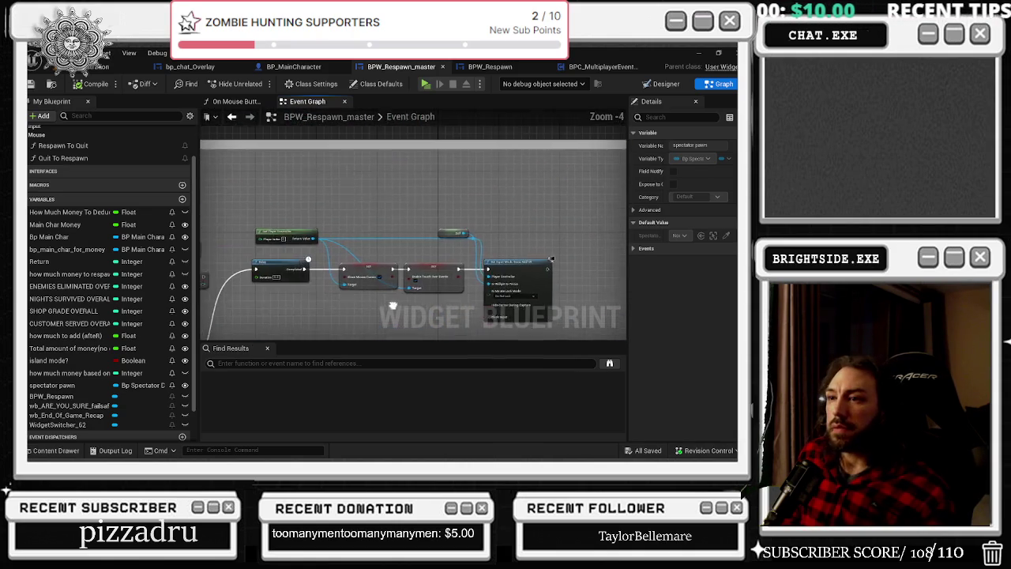
pyautogui.moveTo(279, 299); pyautogui.dragTo(376, 165)
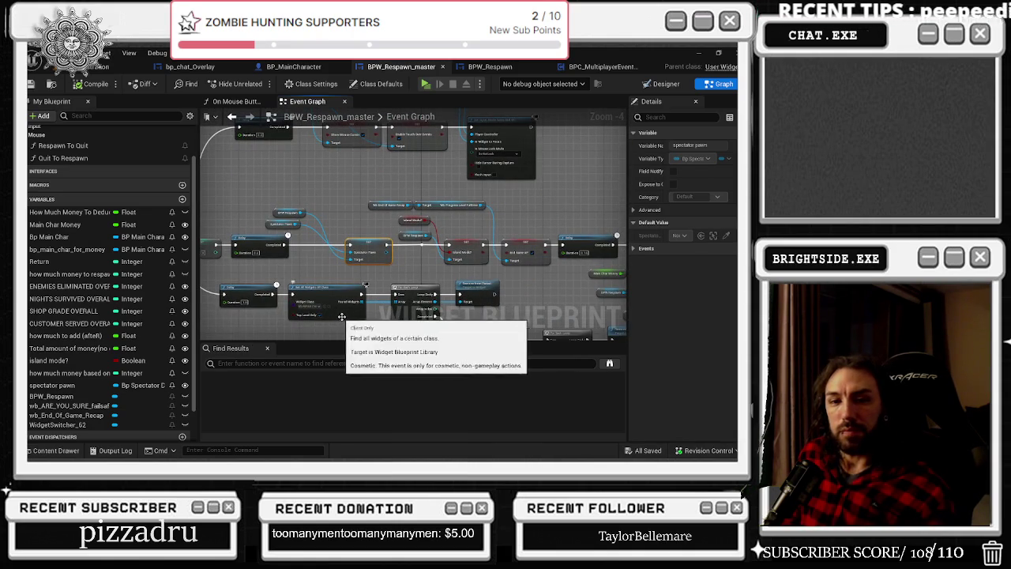
pyautogui.scroll(5, 307, 320)
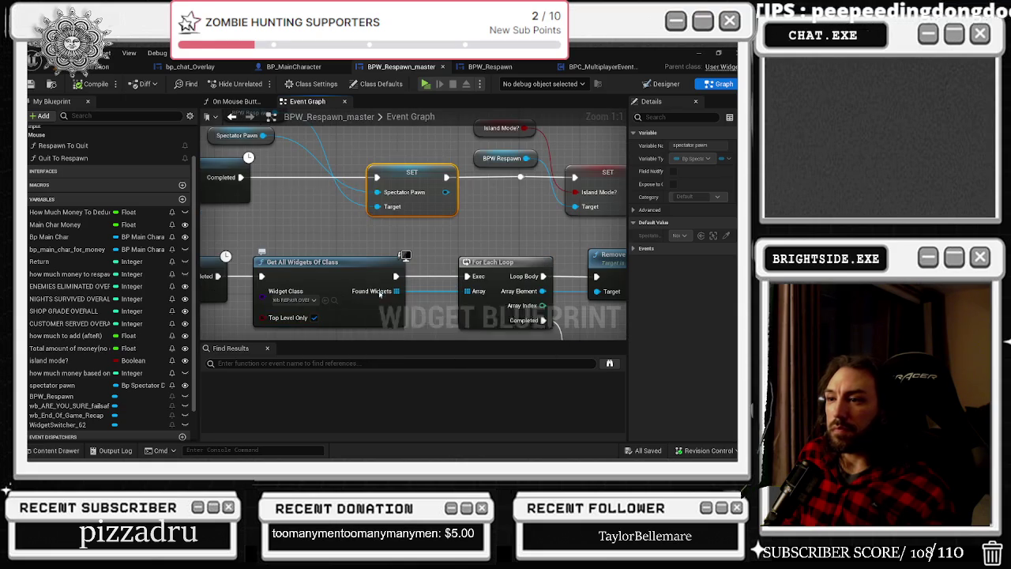
pyautogui.scroll(-12, 421, 271)
pyautogui.moveTo(516, 287); pyautogui.dragTo(454, 234)
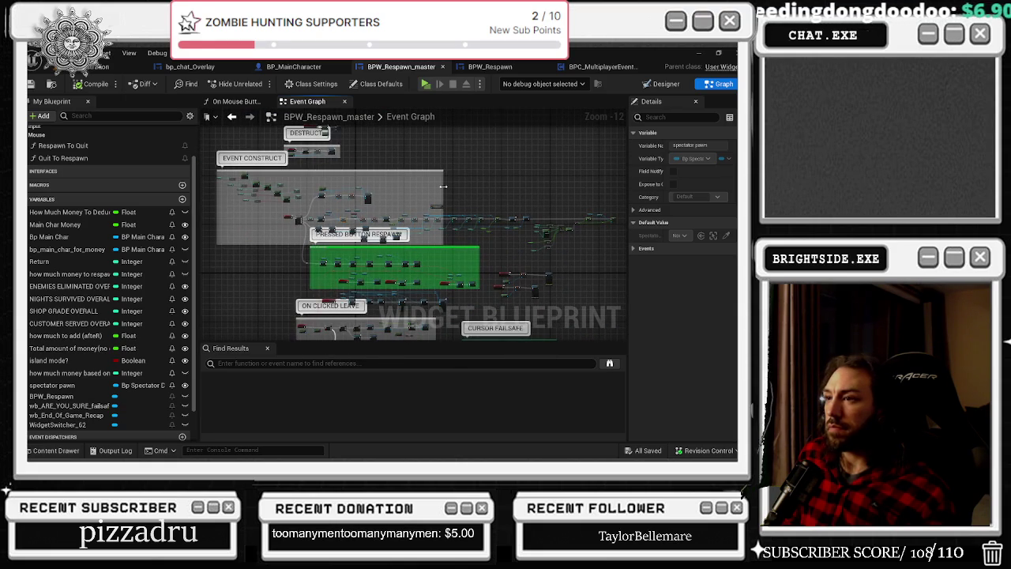
# - Widen the EVENT CONSTRUCT comment around its nodes and save BPW_Respawn_master
pyautogui.moveTo(448, 188); pyautogui.dragTo(626, 204)
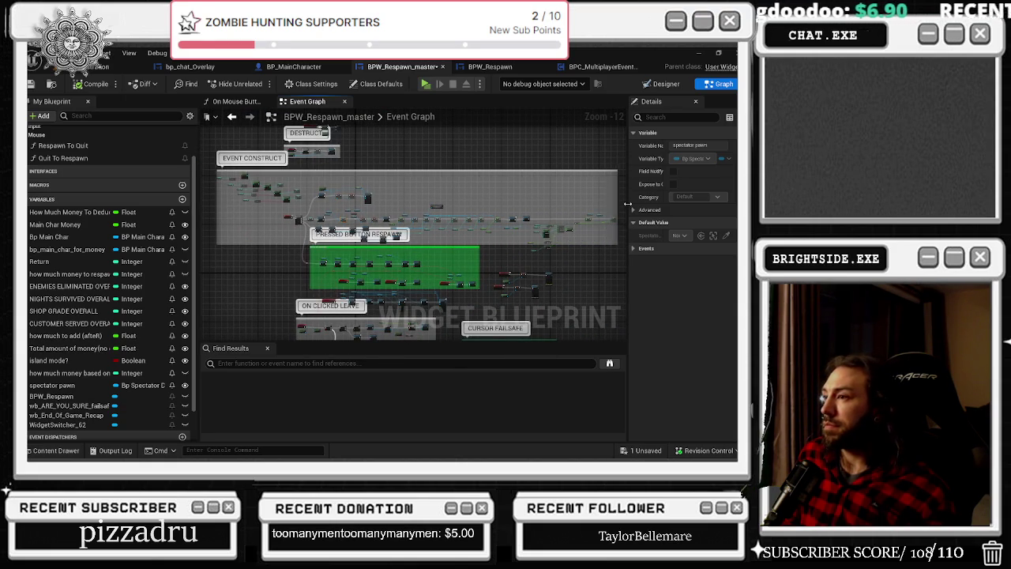
pyautogui.scroll(9, 386, 254)
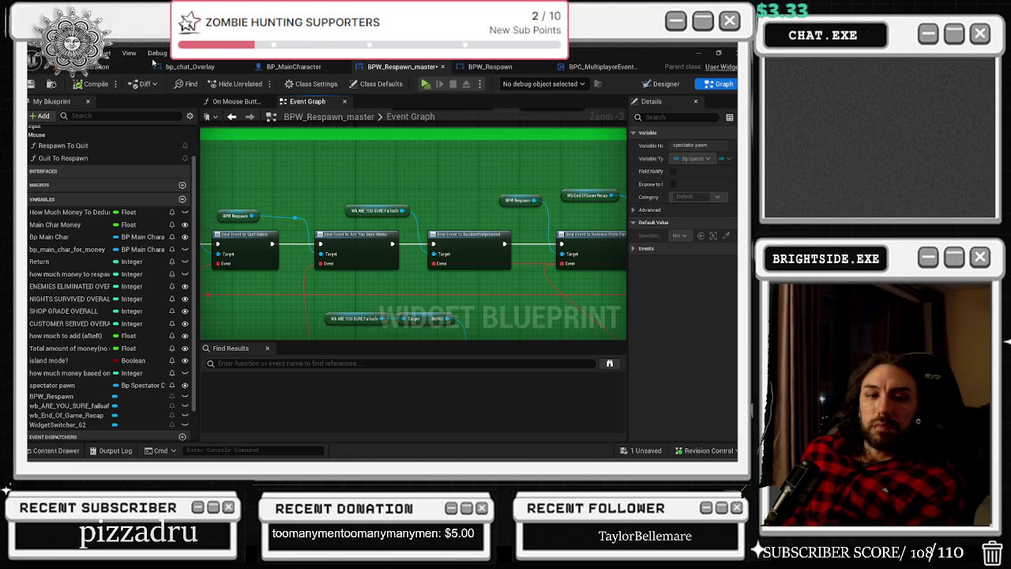
pyautogui.click(110, 66)
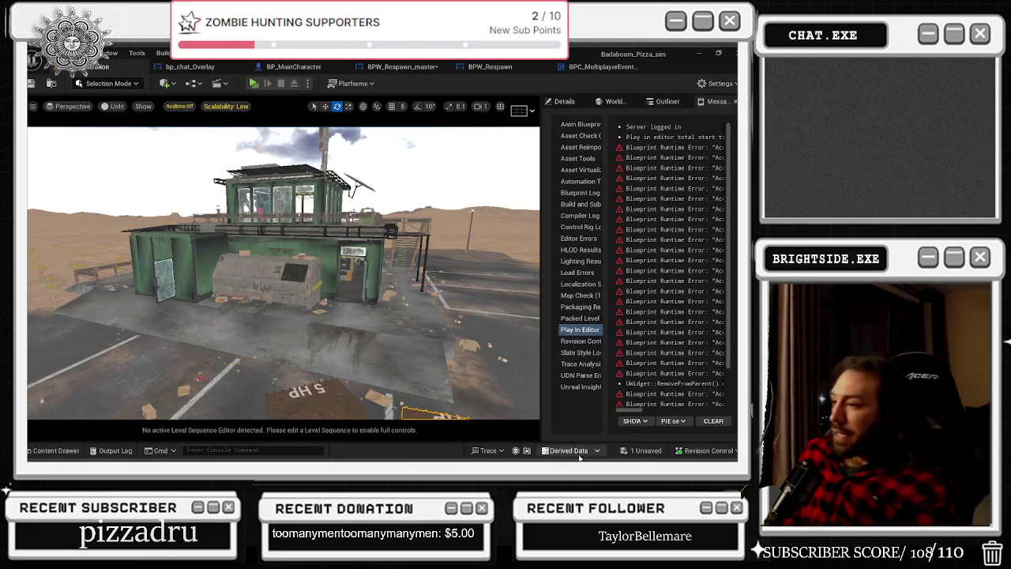
pyautogui.click(643, 453)
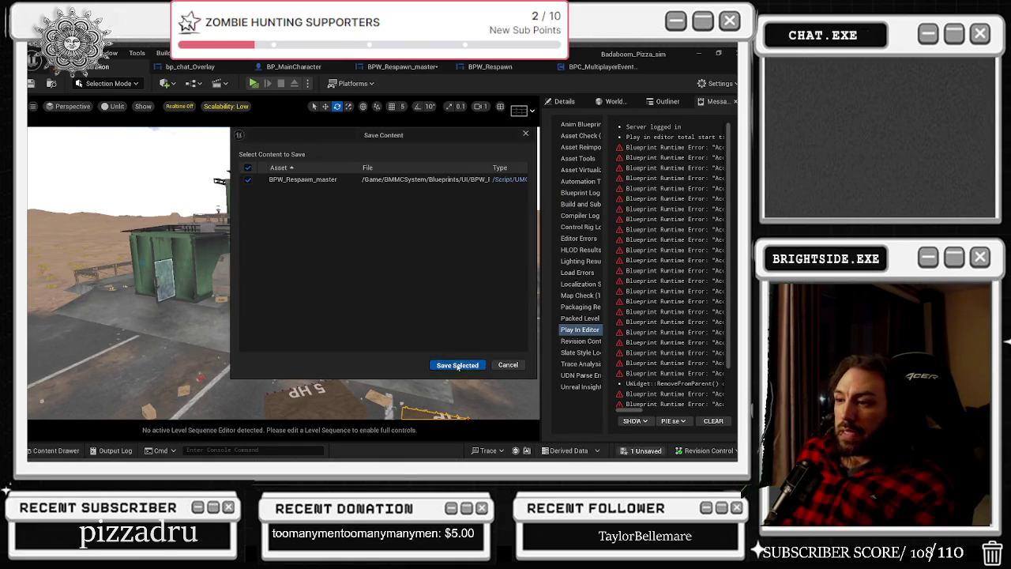